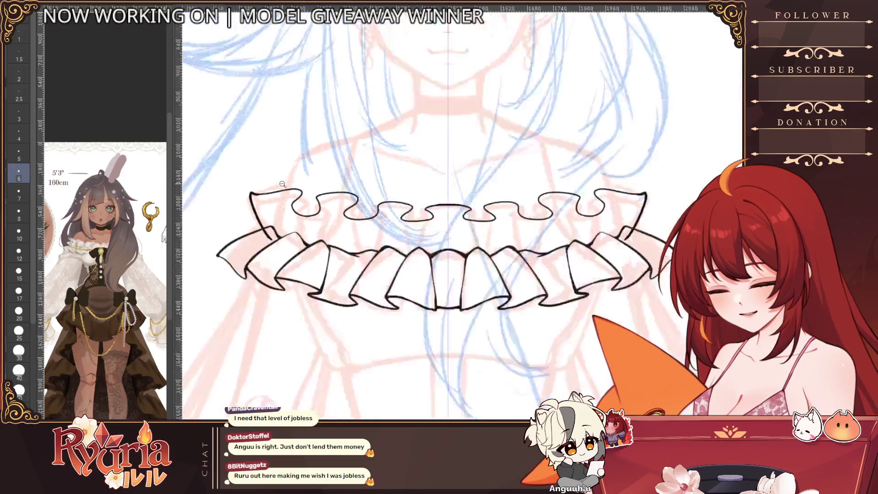
Step: Zoom in on the upper ruffle and set the pen to a medium brush size
scroll(460, 349, "up", 1)
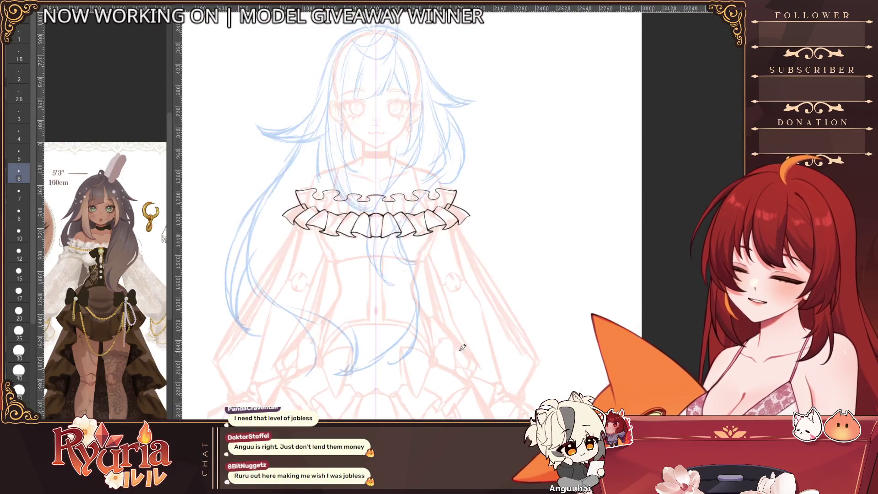
scroll(250, 211, "up", 1)
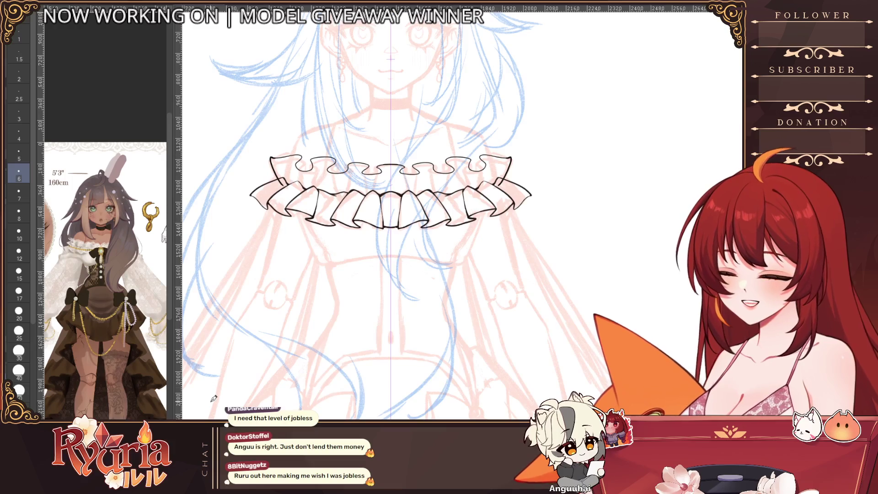
scroll(264, 149, "up", 2)
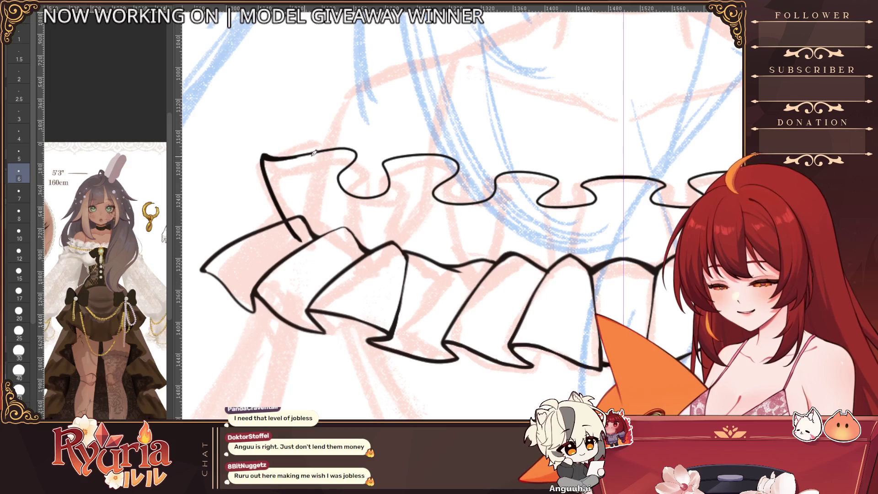
scroll(299, 163, "down", 1)
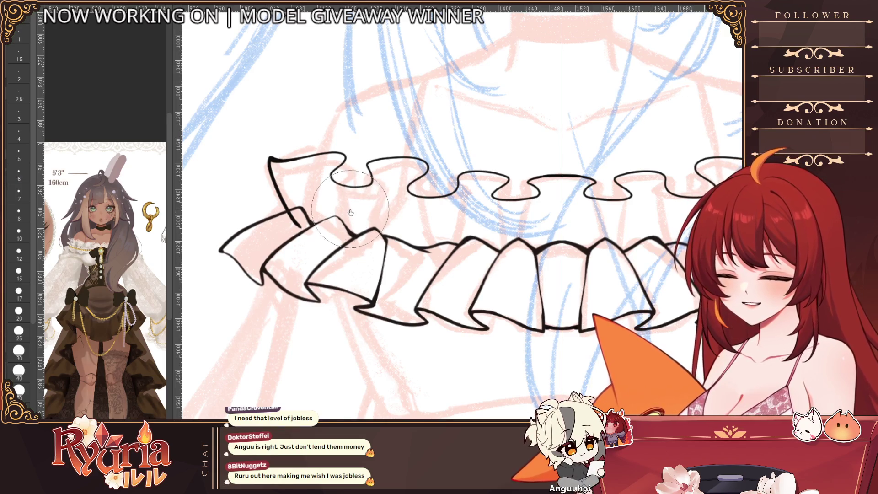
key("bracketright")
key("bracketright")
scroll(480, 362, "down", 3)
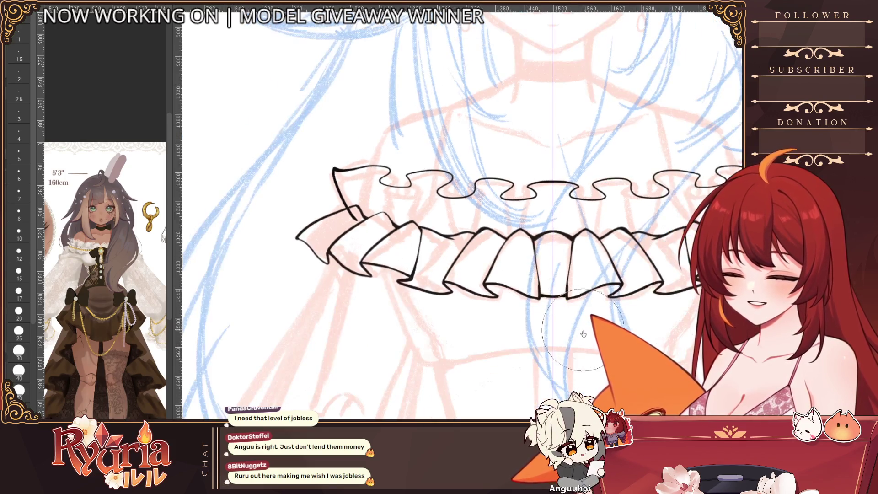
scroll(481, 363, "up", 1)
scroll(480, 362, "down", 1)
scroll(311, 166, "down", 2)
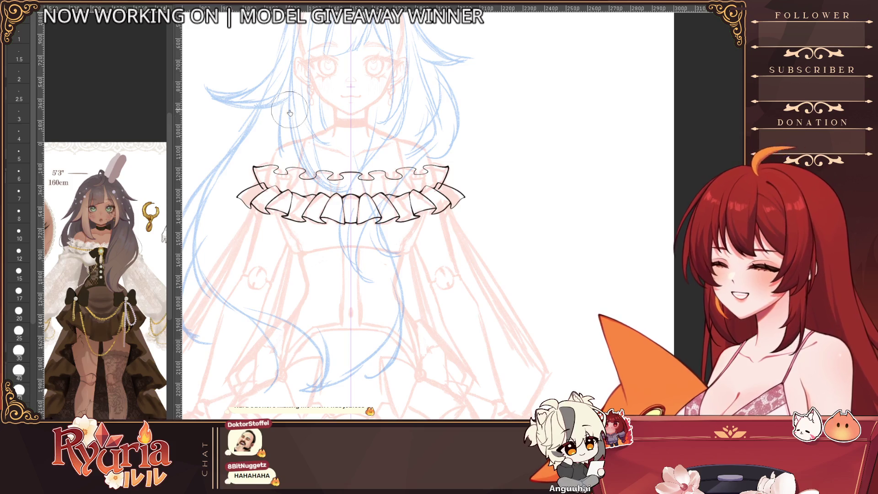
key("bracketright")
key("bracketright")
key("bracketleft")
key("bracketleft")
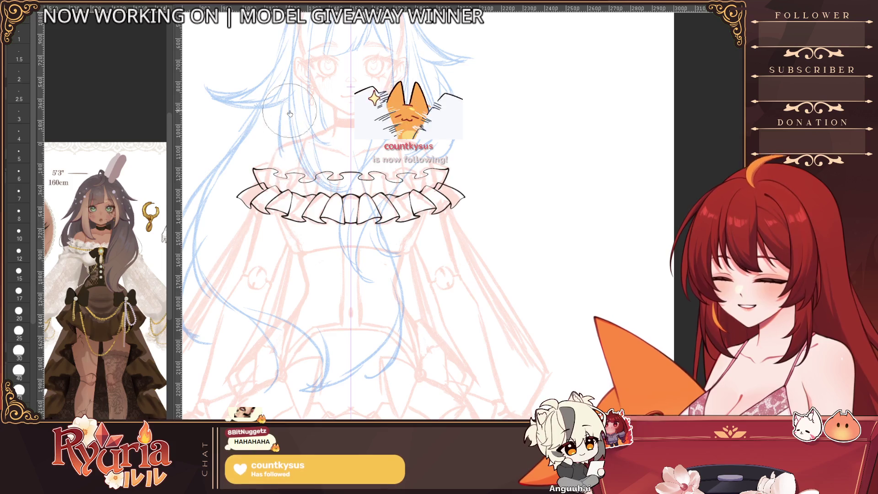
scroll(447, 177, "down", 2)
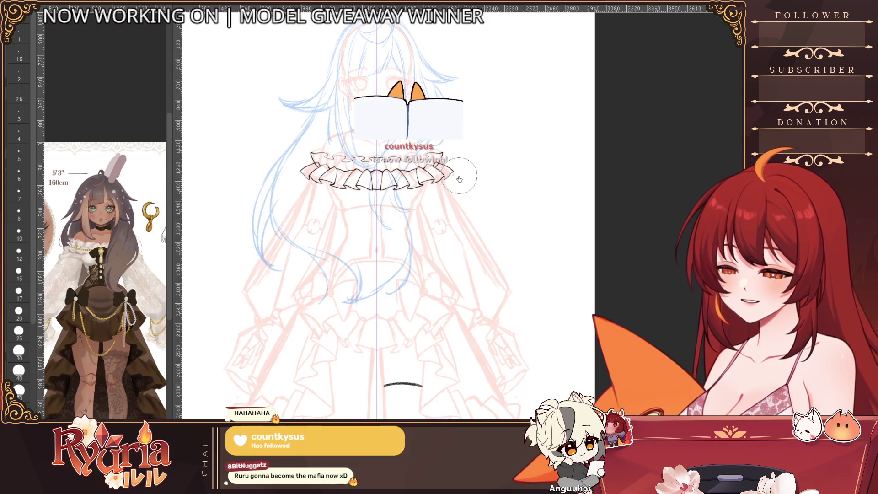
scroll(448, 177, "up", 2)
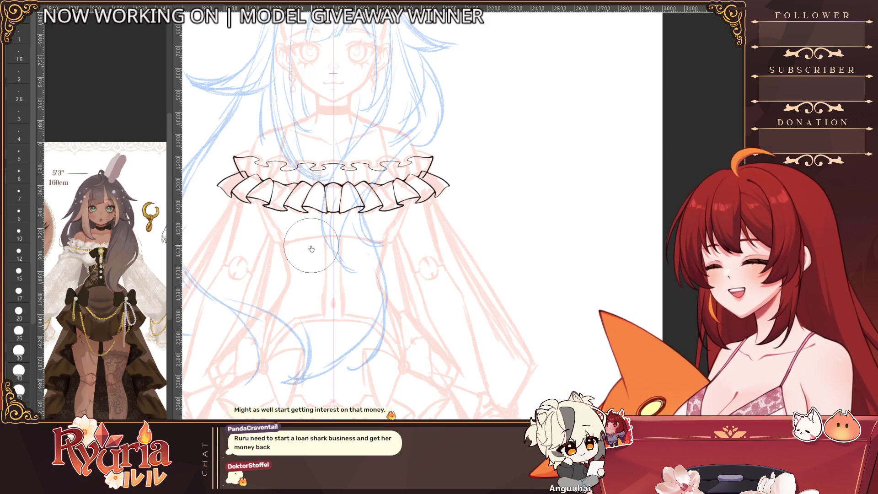
scroll(458, 133, "down", 2)
scroll(452, 151, "up", 1)
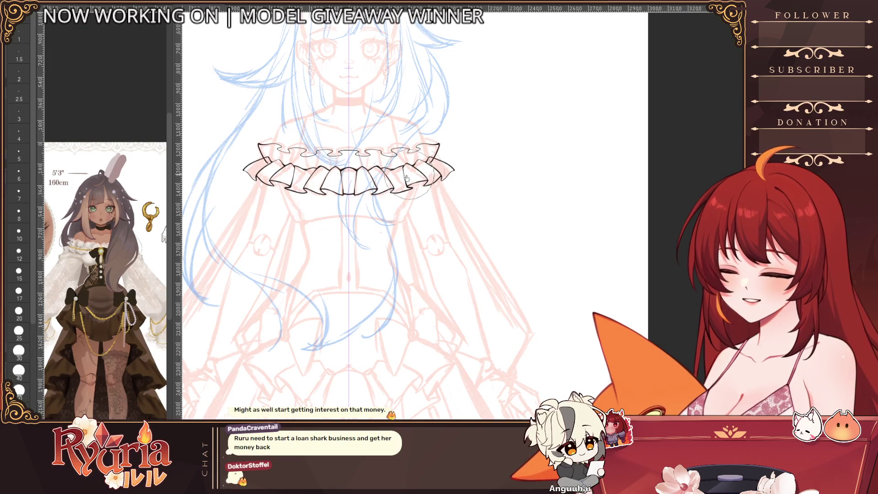
scroll(253, 171, "up", 2)
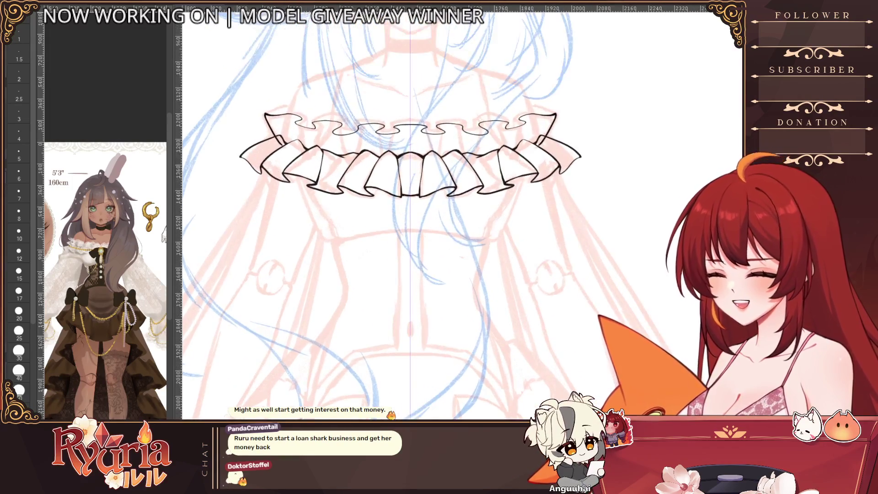
scroll(283, 102, "up", 3)
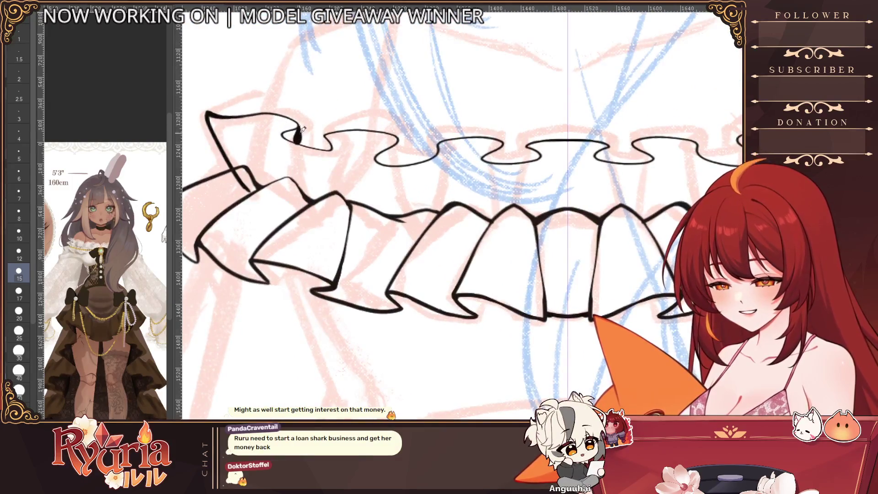
Step: Ink and redo the short fold strokes at the ruffle's left corner, adjusting line thickness
mouse_move(282, 132)
left_mouse_down()
mouse_move(296, 202)
mouse_move(270, 200)
mouse_move(301, 211)
left_mouse_up()
key("bracketleft")
key("bracketleft")
key("ctrl+z")
key("ctrl+z")
key("bracketright")
mouse_move(242, 181)
left_mouse_down()
mouse_move(258, 203)
mouse_move(312, 211)
left_mouse_up()
key("ctrl+z")
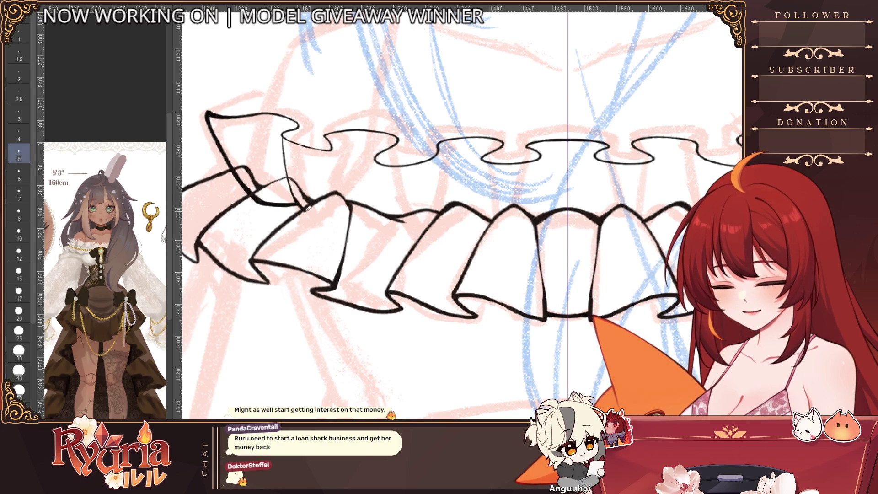
Step: Ink fold lines down the left pleats and connect them into the lower ruffle
left_click_drag(333, 145, 321, 202)
key("ctrl+z")
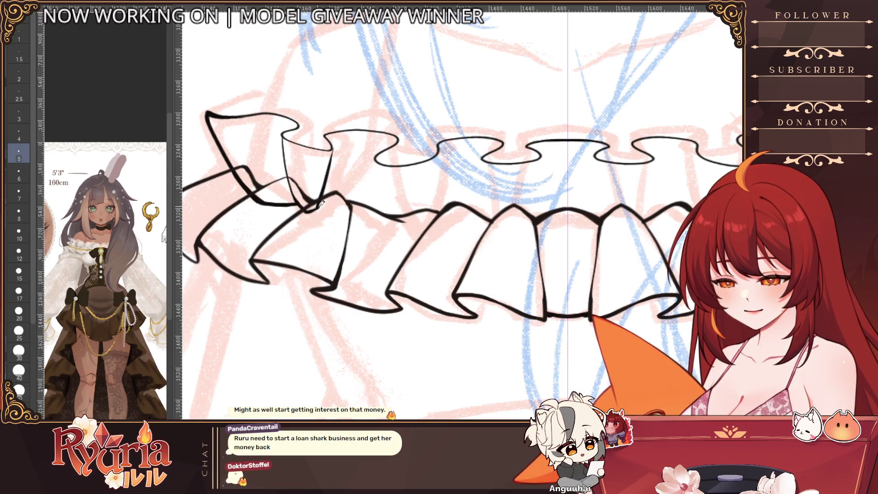
left_click_drag(374, 160, 380, 233)
key("ctrl+z")
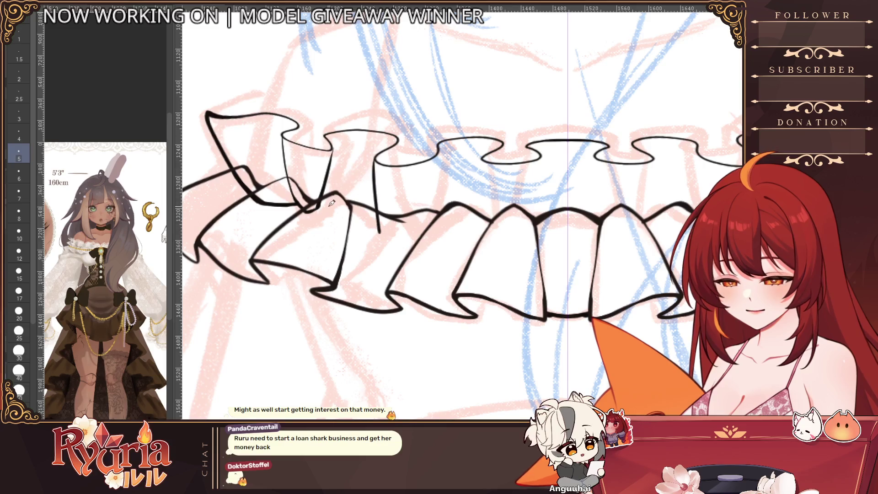
mouse_move(322, 204)
left_mouse_down()
mouse_move(350, 228)
mouse_move(382, 232)
left_mouse_up()
scroll(445, 180, "down", 2)
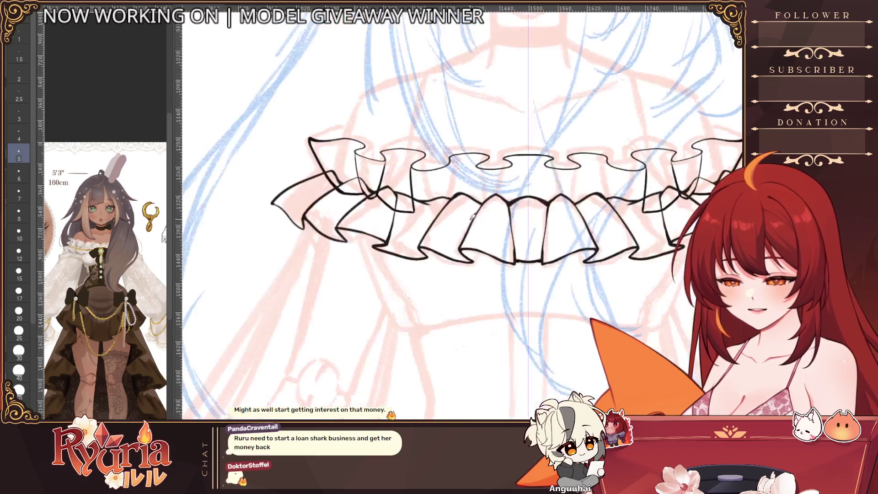
scroll(446, 180, "up", 2)
Step: Ink mirrored diagonal folds and the lower edge joining the pleats near the collar centre
mouse_move(432, 174)
left_mouse_down()
mouse_move(415, 225)
mouse_move(405, 228)
mouse_move(417, 221)
left_mouse_up()
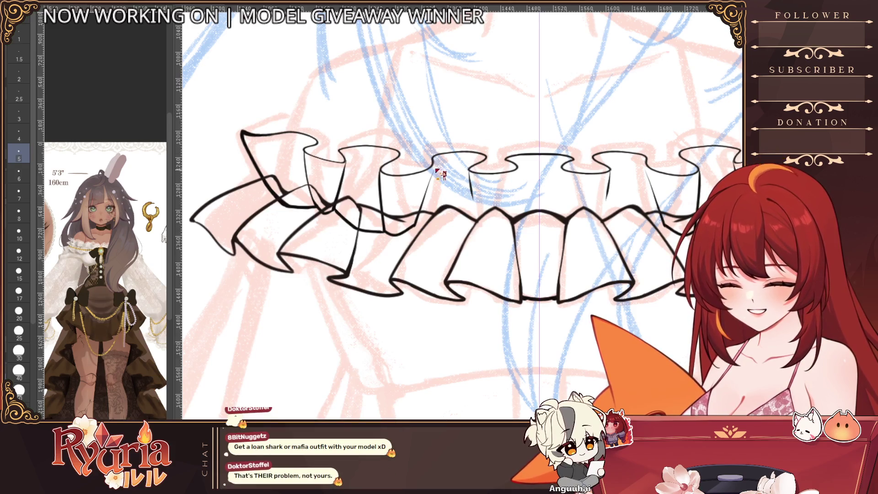
left_click_drag(470, 173, 484, 234)
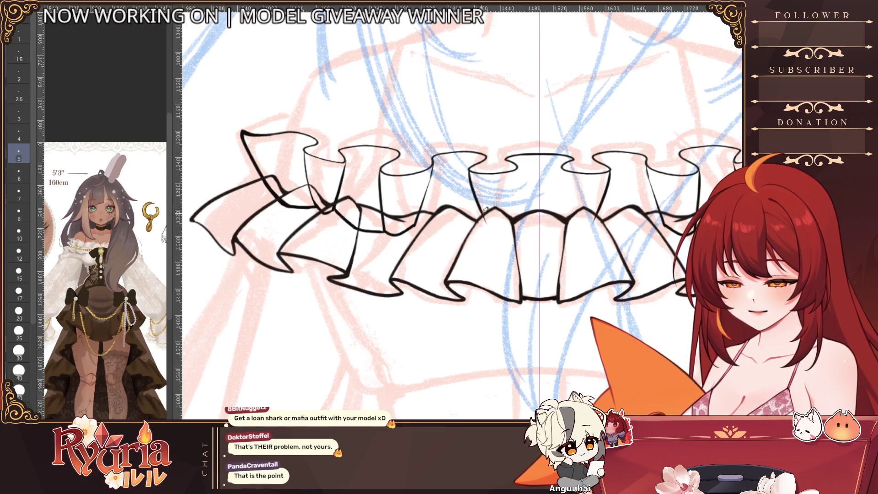
mouse_move(417, 221)
left_mouse_down()
mouse_move(434, 232)
mouse_move(481, 220)
left_mouse_up()
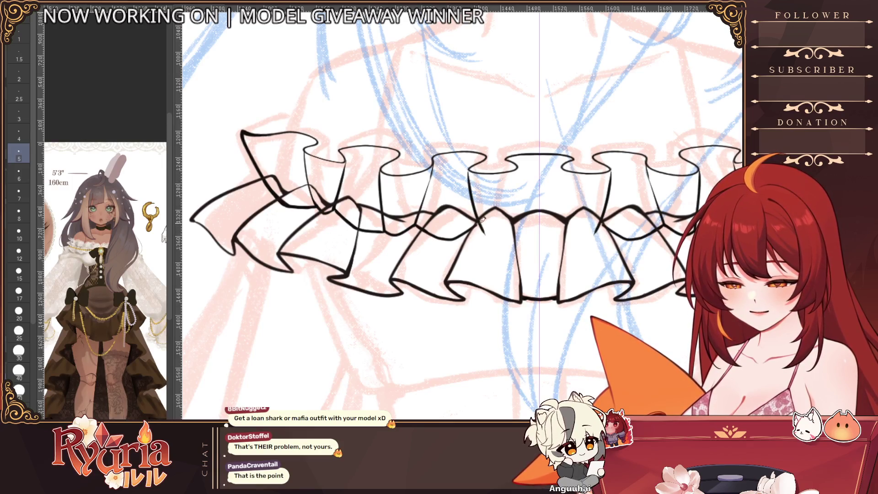
mouse_move(519, 166)
left_mouse_down()
mouse_move(505, 238)
mouse_move(491, 238)
mouse_move(511, 229)
left_mouse_up()
key("ctrl+z")
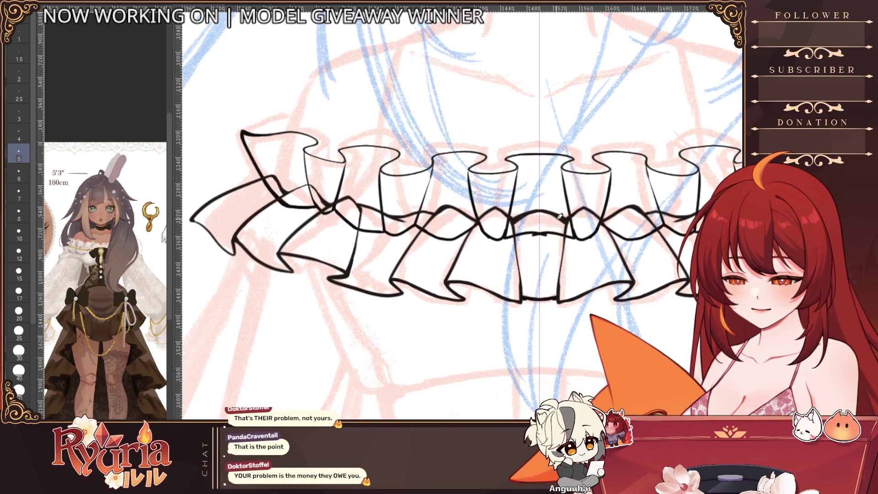
Step: Ink the centre pleat's left edge, discarding two unwanted strokes along the ruffle edge
scroll(517, 206, "down", 3)
scroll(521, 197, "up", 4)
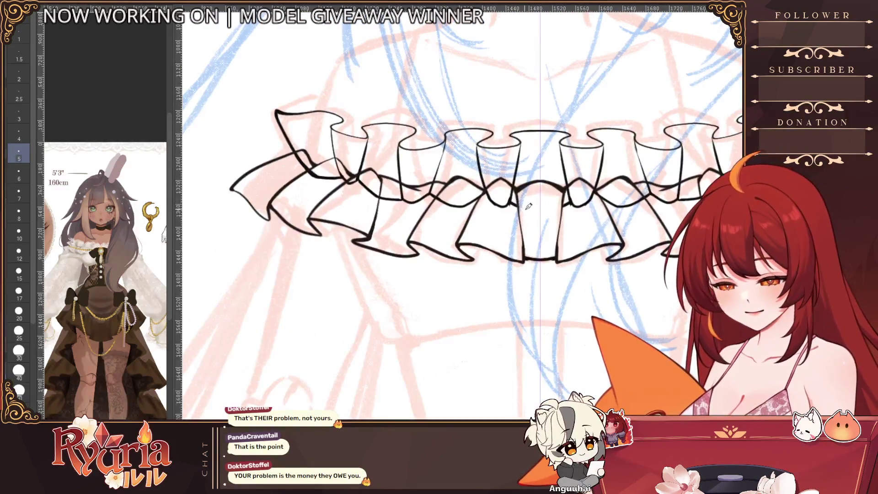
scroll(521, 197, "down", 2)
scroll(413, 173, "up", 1)
scroll(394, 189, "up", 2)
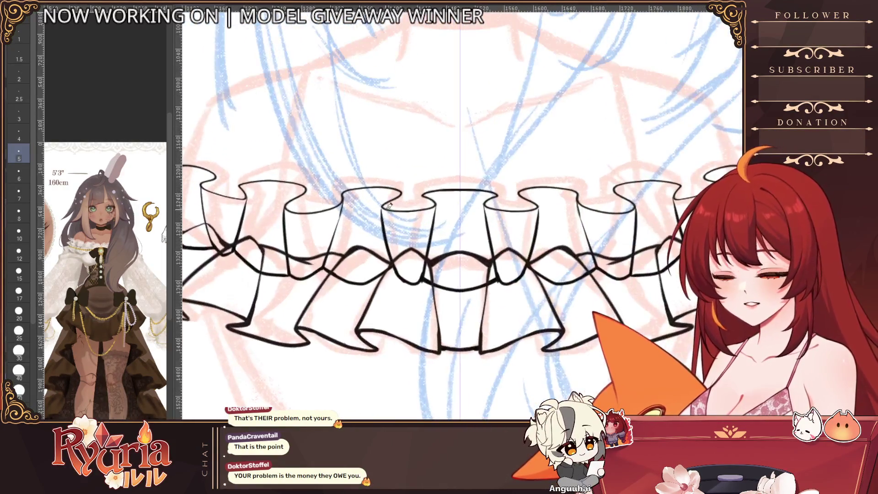
left_click_drag(438, 202, 434, 227)
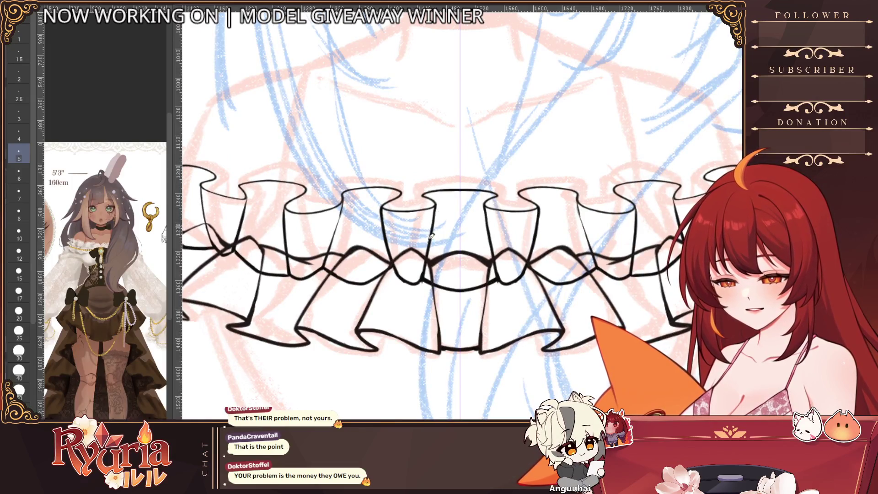
left_click_drag(346, 196, 336, 240)
key("ctrl+z")
left_click_drag(344, 201, 333, 245)
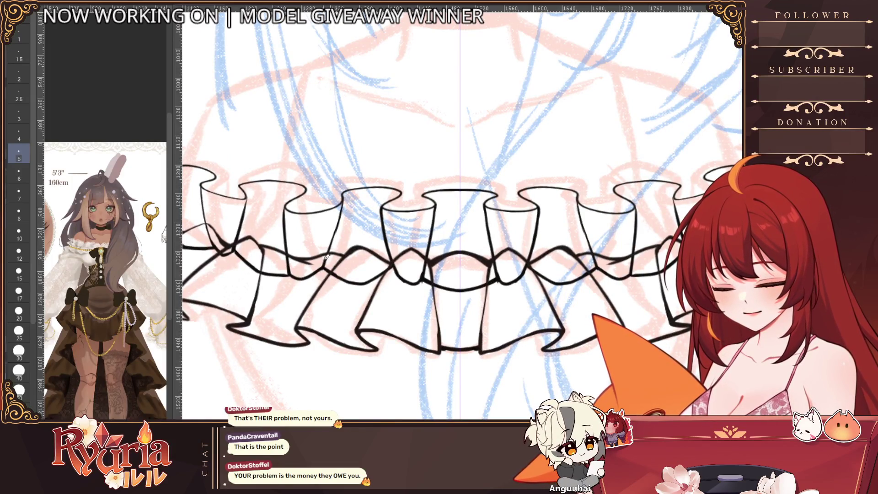
key("ctrl+z")
scroll(367, 194, "down", 5)
scroll(462, 180, "up", 3)
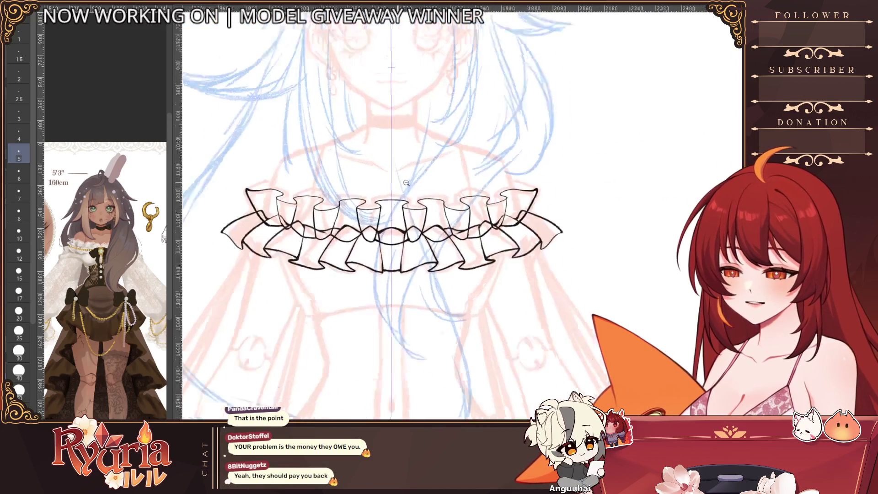
Step: Step the line size up one notch while zooming around the collar
scroll(407, 323, "down", 1)
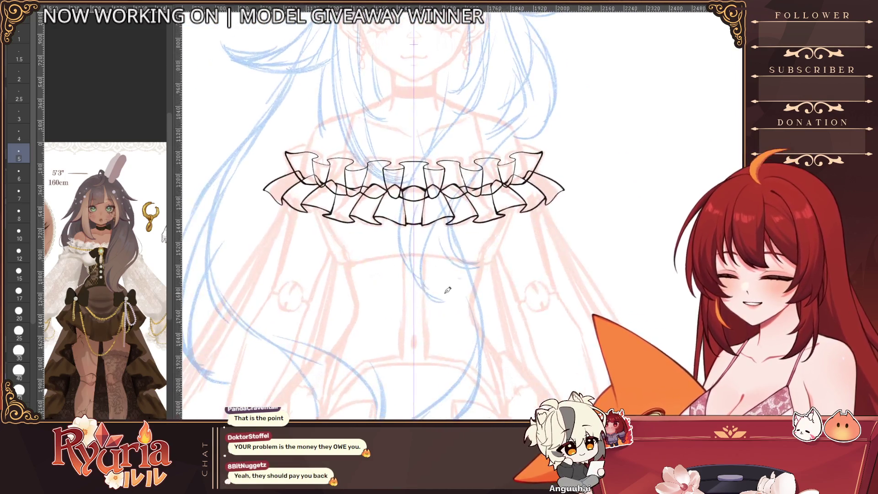
scroll(447, 290, "up", 4)
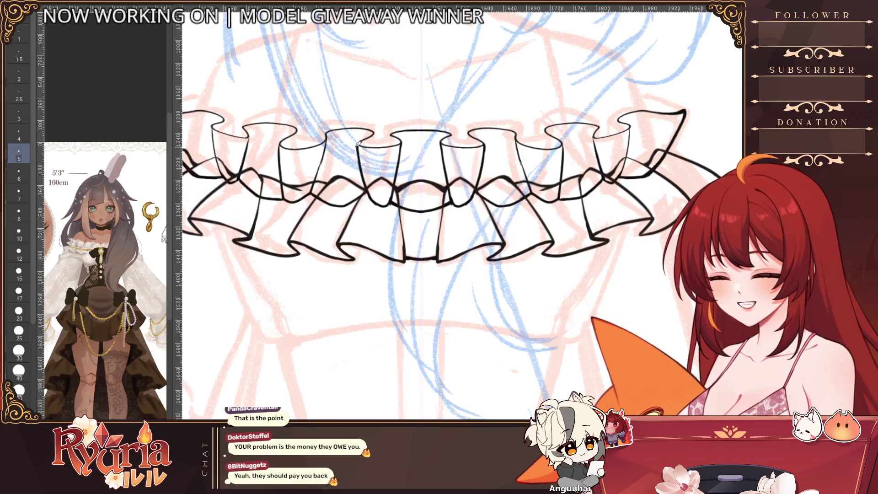
key("bracketright")
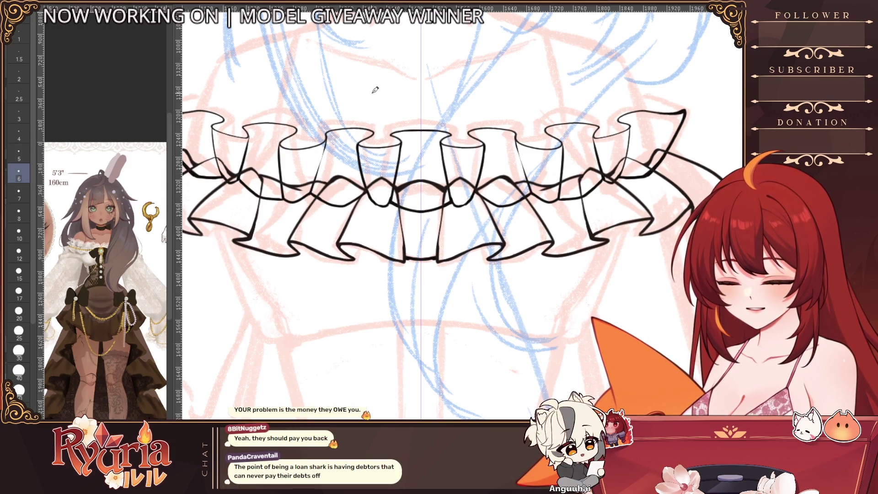
scroll(391, 201, "up", 1)
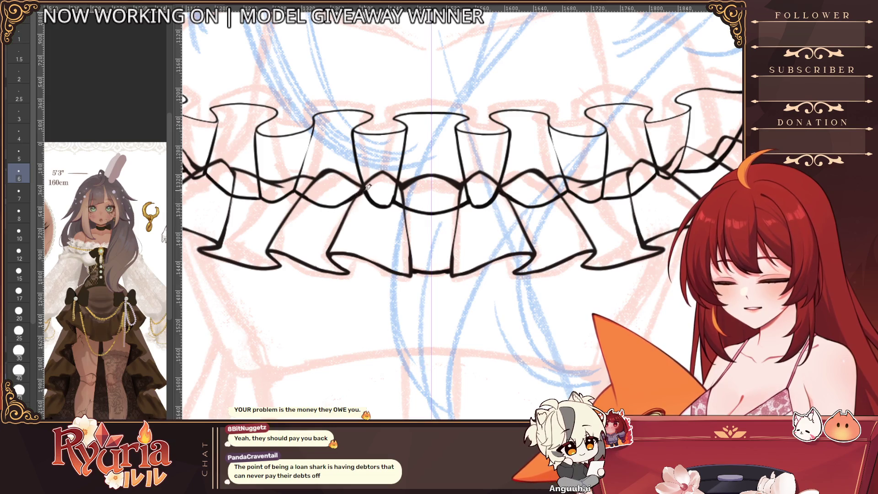
scroll(369, 190, "down", 5)
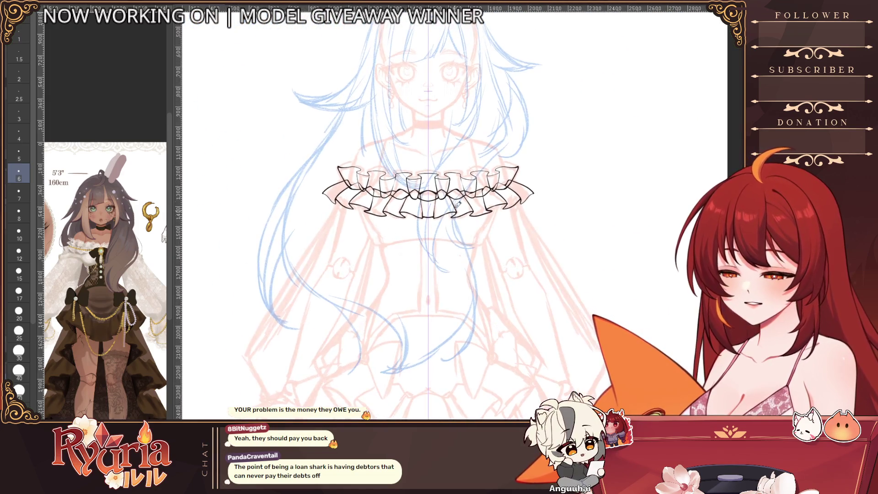
scroll(395, 107, "up", 2)
scroll(625, 178, "down", 4)
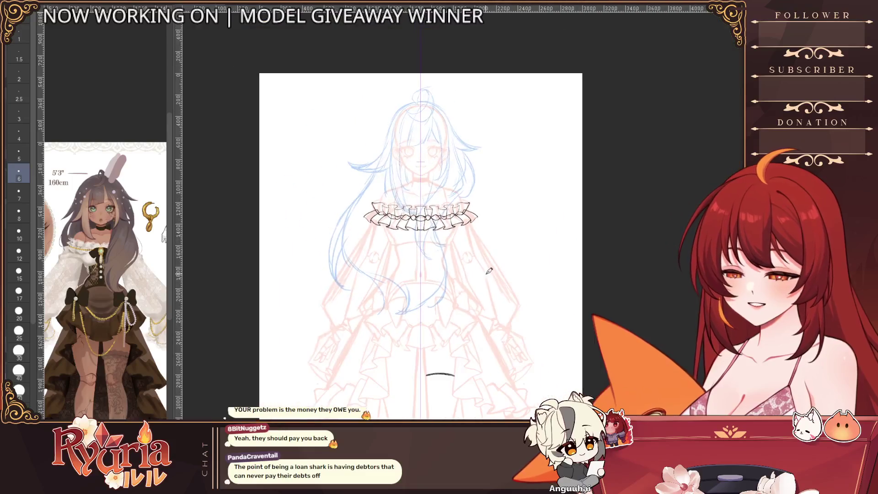
scroll(486, 269, "up", 3)
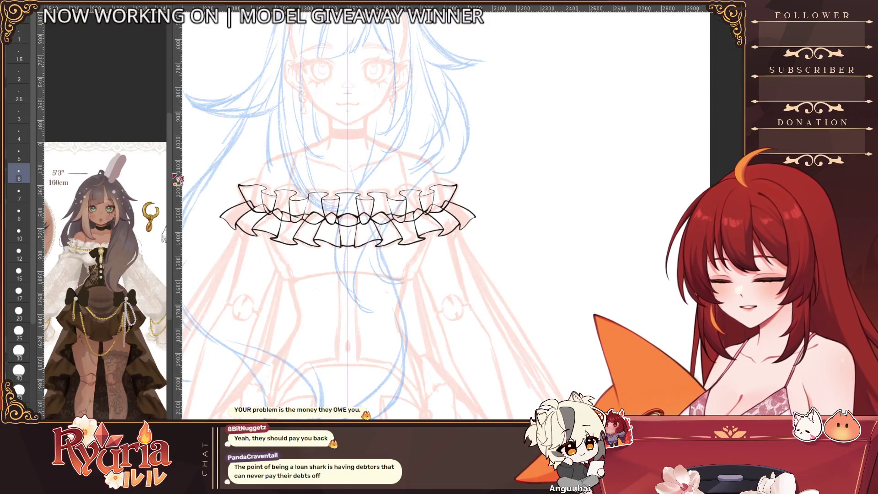
Step: Switch to the Eraser with E to clean stray bits of the ruffle lineart
key("e")
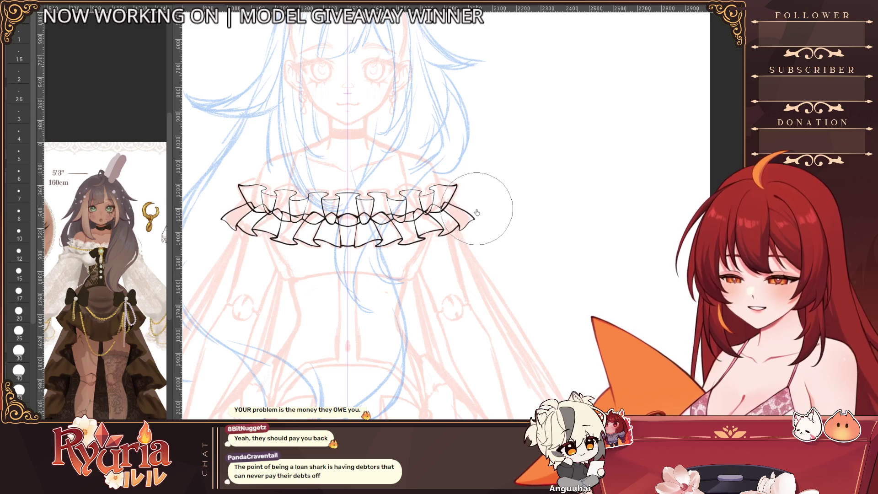
scroll(488, 252, "down", 5)
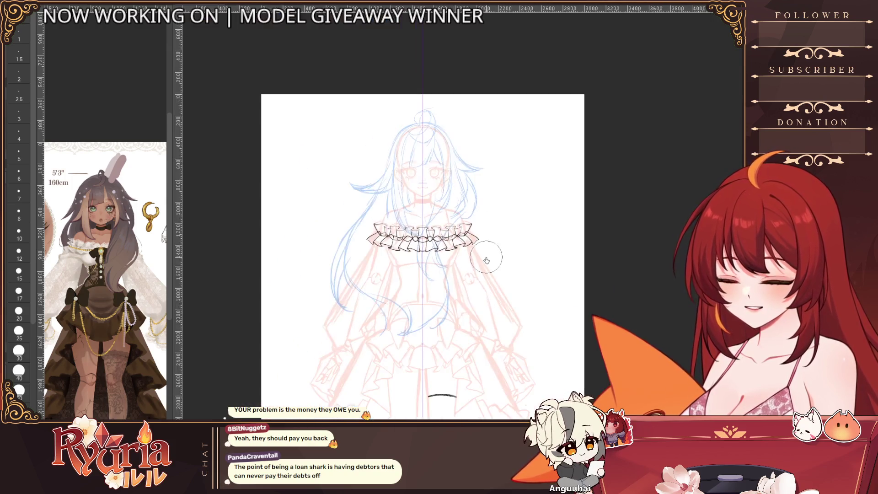
scroll(486, 259, "up", 2)
scroll(486, 260, "up", 1)
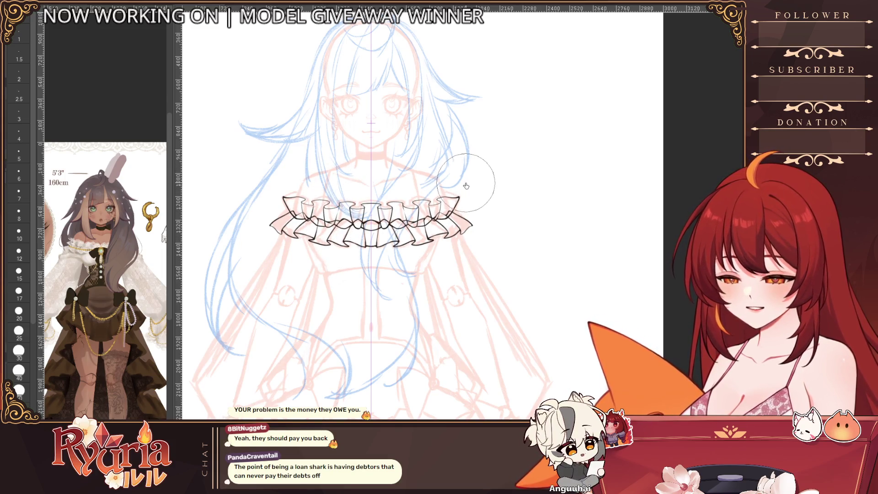
scroll(478, 201, "down", 2)
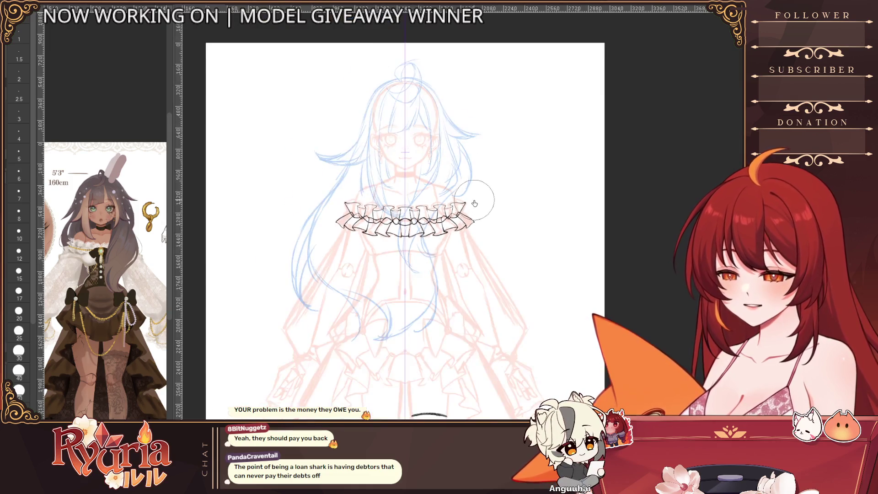
scroll(474, 200, "up", 4)
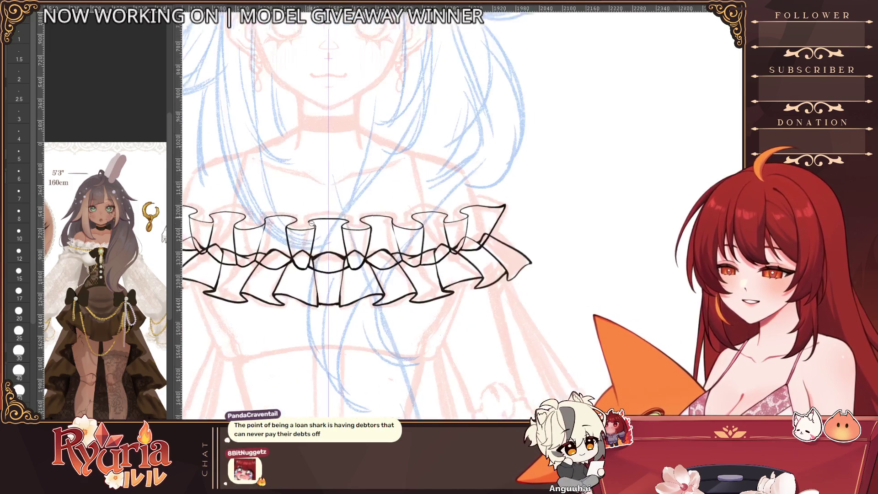
Step: Bring the ruffle's left end into view, return to the Pen, undo the thick blob, and thin the pen
mouse_move(380, 289)
left_mouse_down()
mouse_move(435, 290)
mouse_move(434, 280)
left_mouse_up()
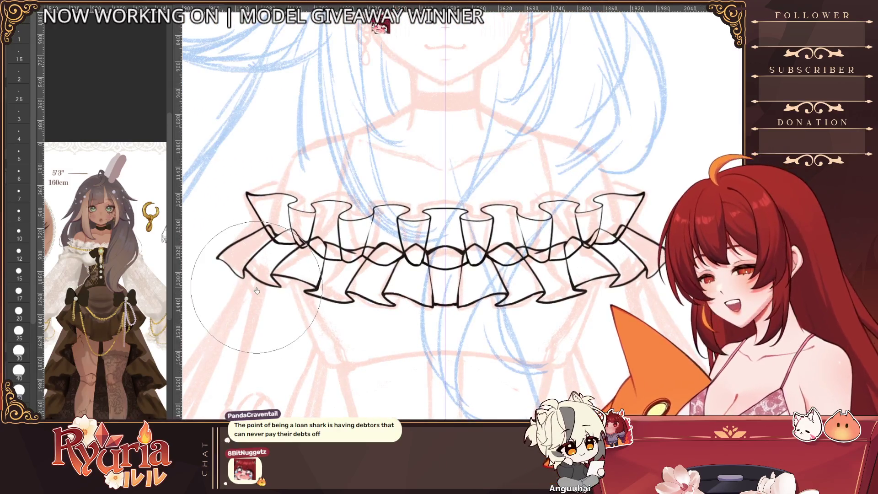
key("p")
scroll(292, 223, "up", 2)
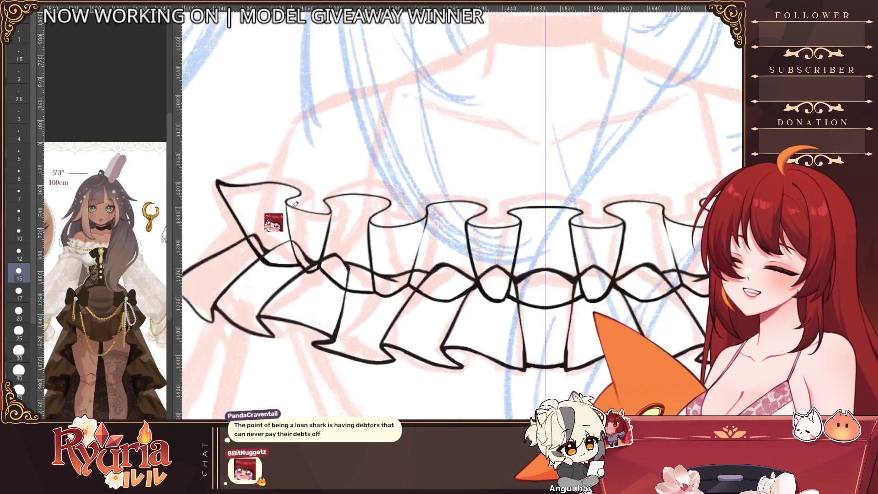
key("bracketleft")
key("ctrl+z")
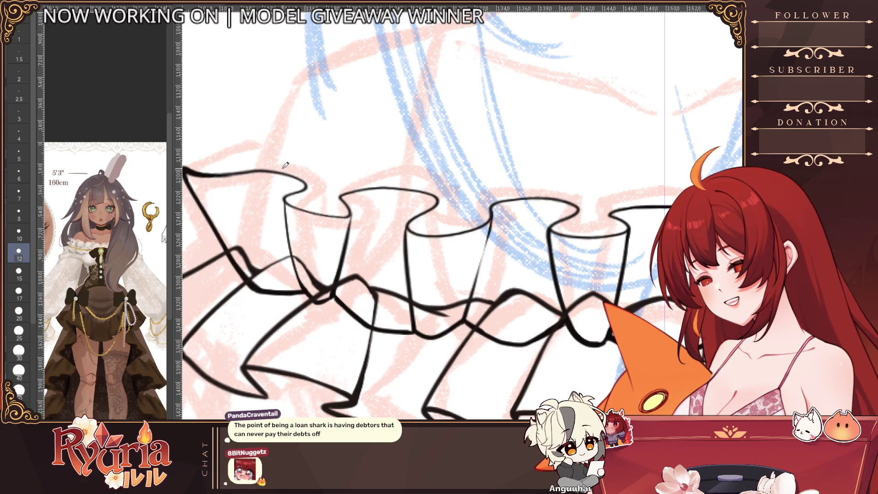
scroll(379, 286, "up", 1)
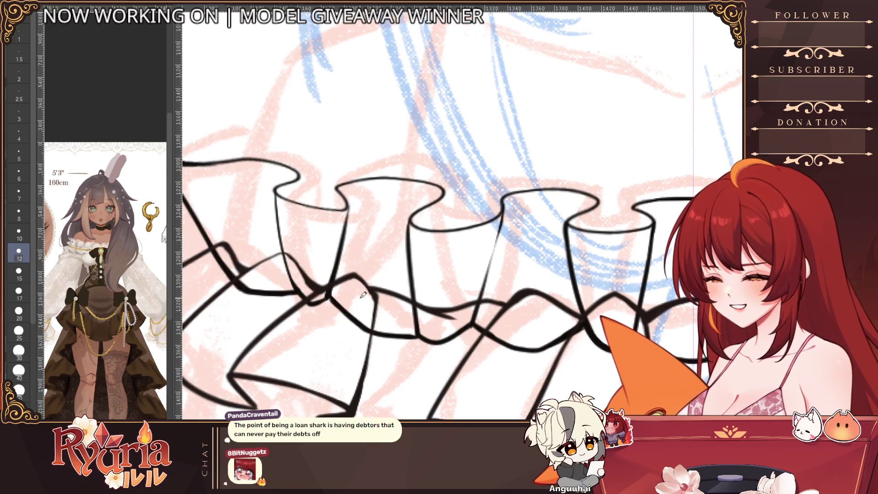
key("bracketleft")
key("bracketleft")
key("bracketleft")
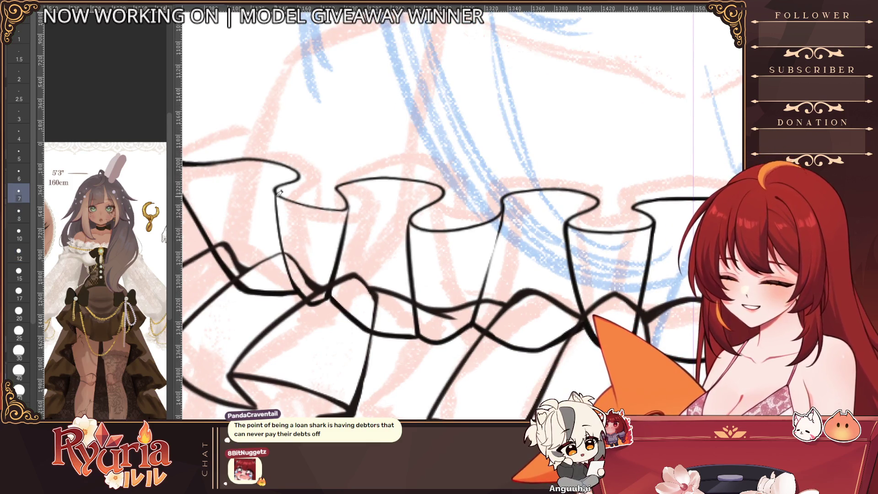
scroll(279, 224, "down", 10)
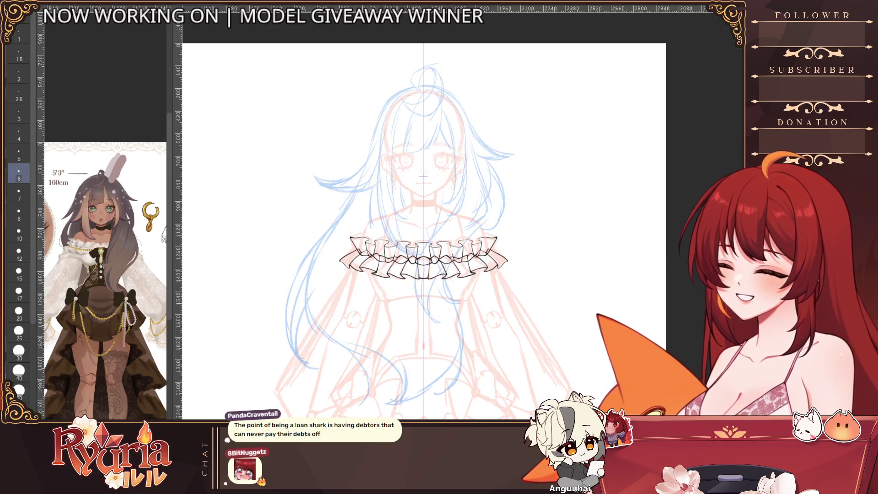
Step: Roll back the recent ruffle strokes, redo one, and place a vertical guide at the canvas centre
key("ctrl+z")
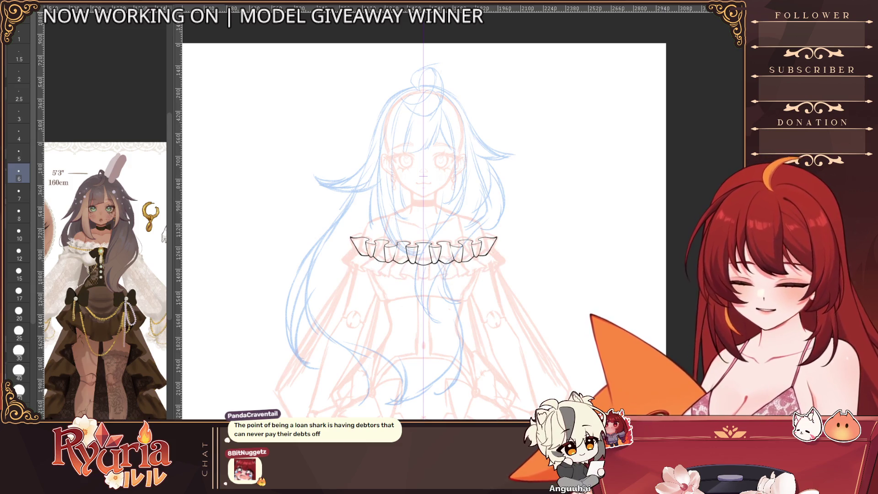
key("ctrl+z")
key("bracketleft")
key("ctrl+y")
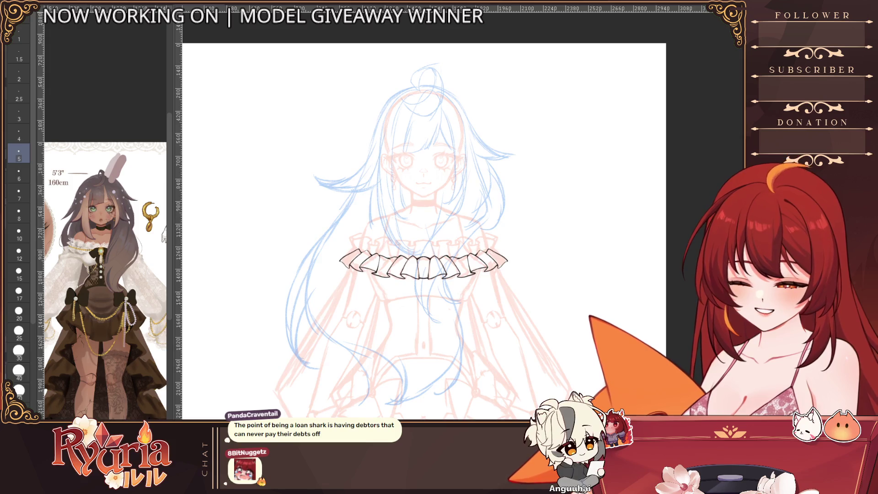
left_click_drag(424, 69, 424, 176)
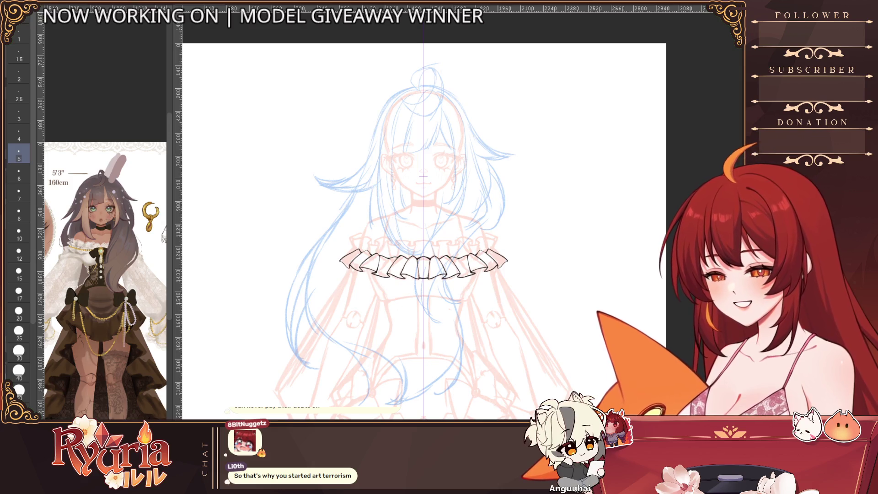
Step: Switch to the Fill tool and undo the accidental full-canvas red fill
scroll(277, 304, "up", 5)
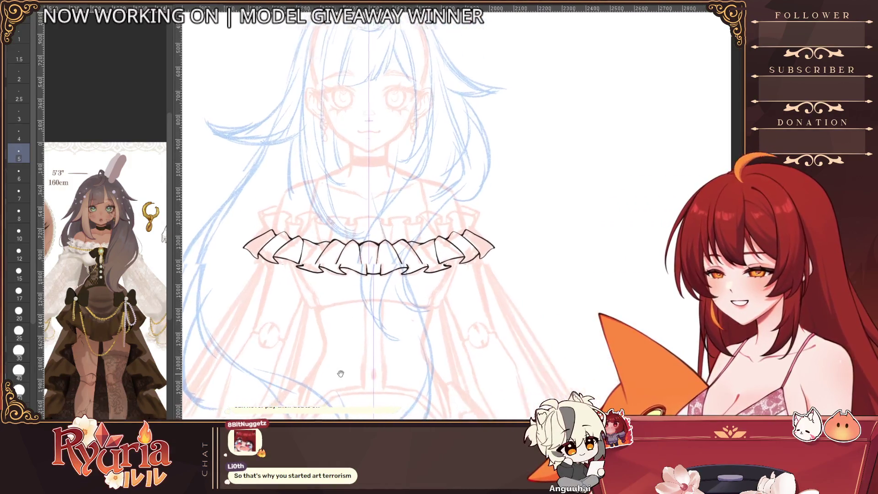
key("space")
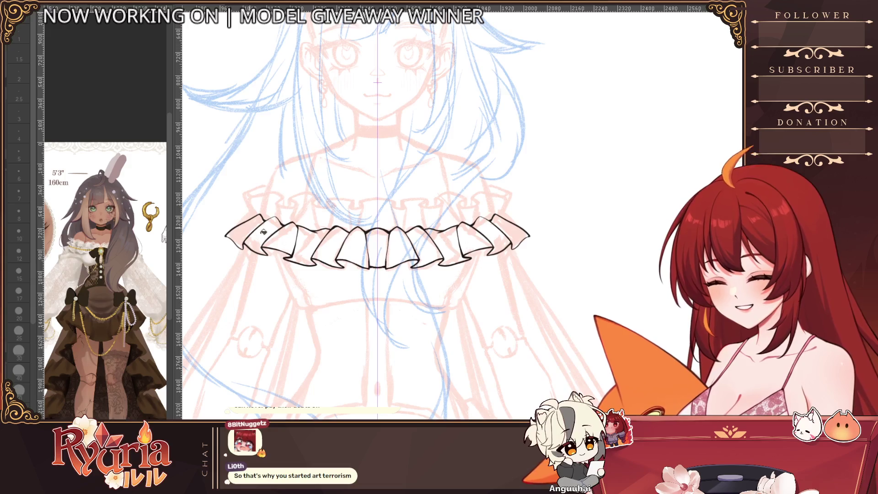
left_click(259, 200)
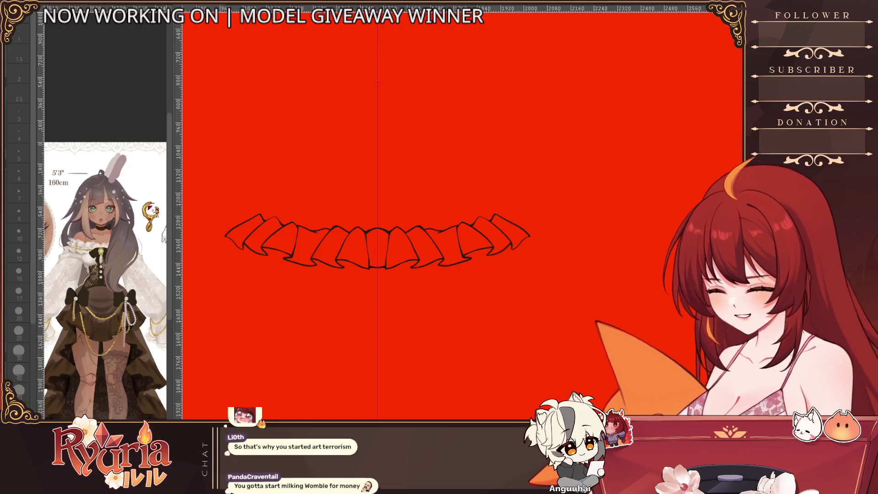
key("ctrl+z")
Step: Fill the left-end, right-end and central frill pieces with red
left_click(244, 231)
left_click(507, 230)
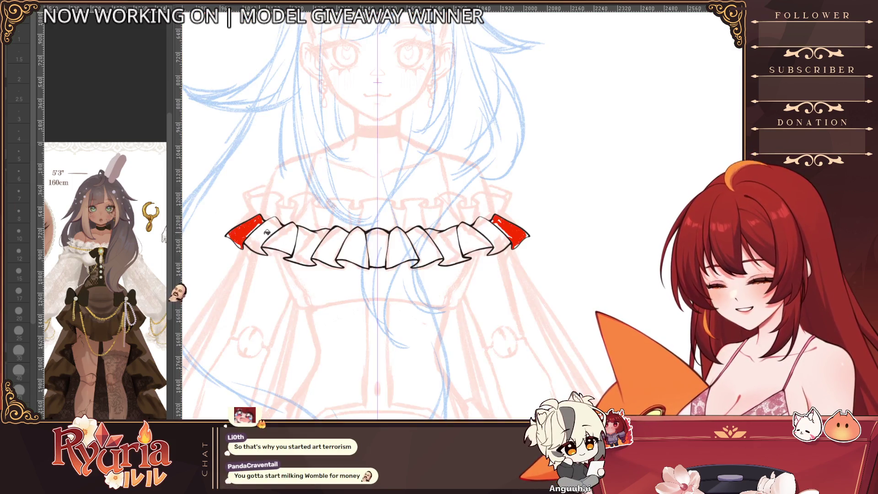
left_click(279, 235)
left_click(453, 245)
left_click(329, 238)
left_click(422, 249)
left_click(263, 234)
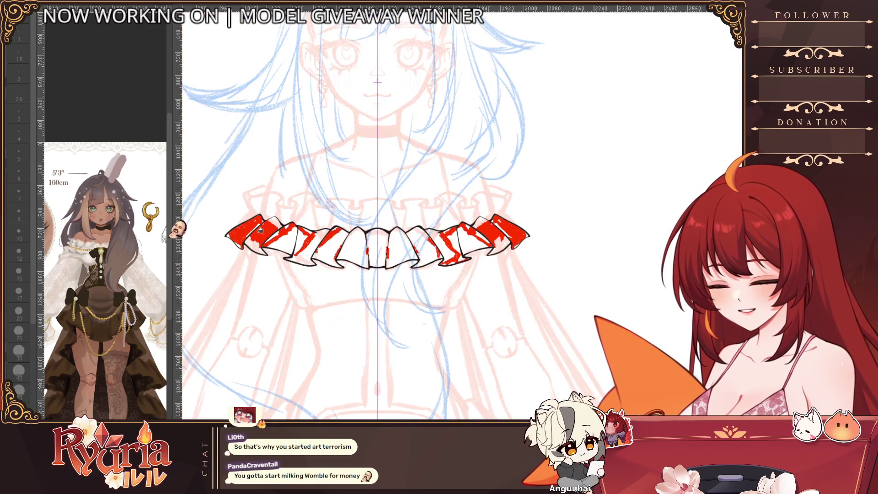
left_click(283, 240)
left_click(313, 248)
left_click(332, 246)
left_click(352, 247)
left_click(397, 250)
left_click(377, 249)
Step: Undo the central red fills, return to the Pen, and show the frill's left half
scroll(300, 150, "up", 1)
key("ctrl+z")
key("ctrl+z")
key("ctrl+z")
key("p")
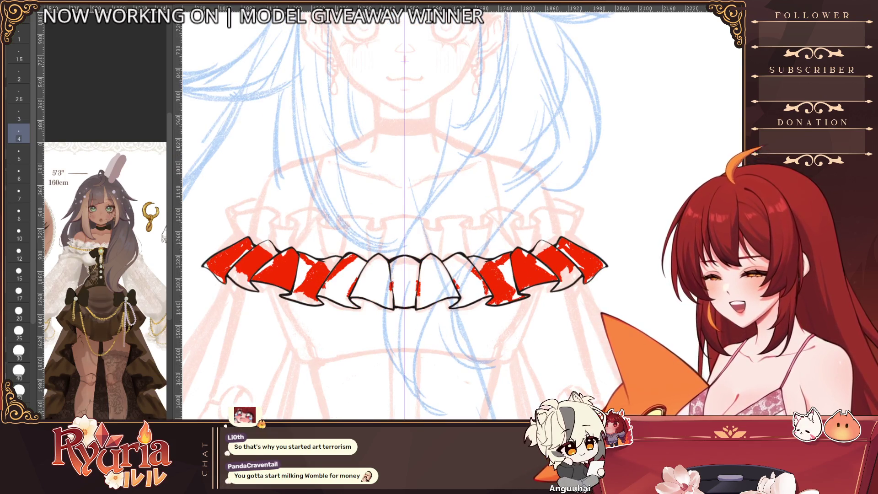
scroll(249, 218, "up", 2)
left_click_drag(249, 218, 276, 195)
Step: Undo the remaining red fills and trace the left frill's outer edge in red
key("ctrl+z")
key("ctrl+z")
key("ctrl+z")
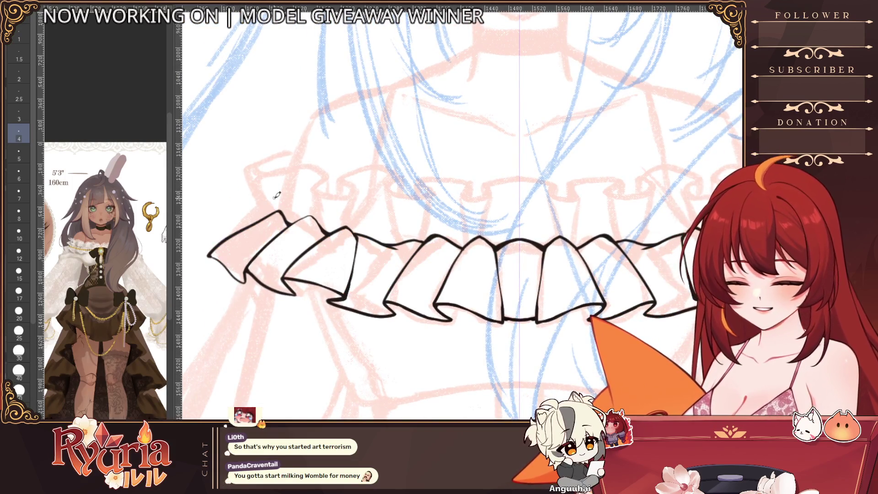
key("bracketleft")
key("bracketleft")
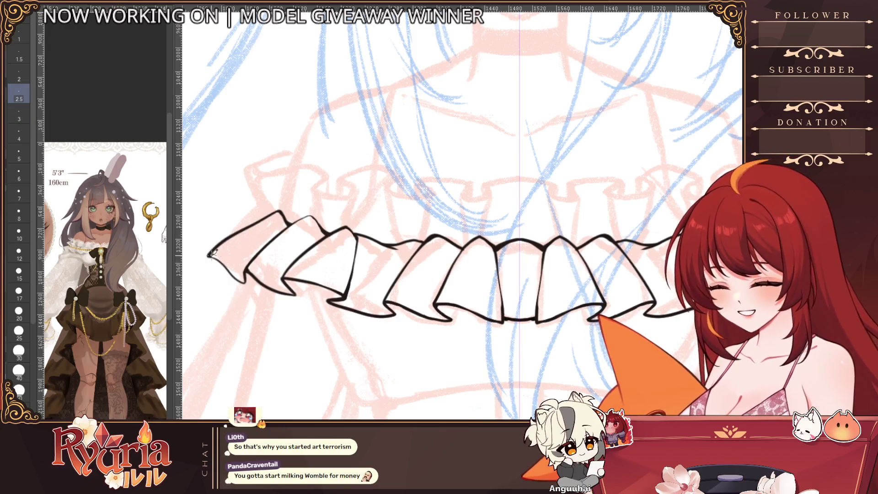
left_click_drag(226, 259, 233, 263)
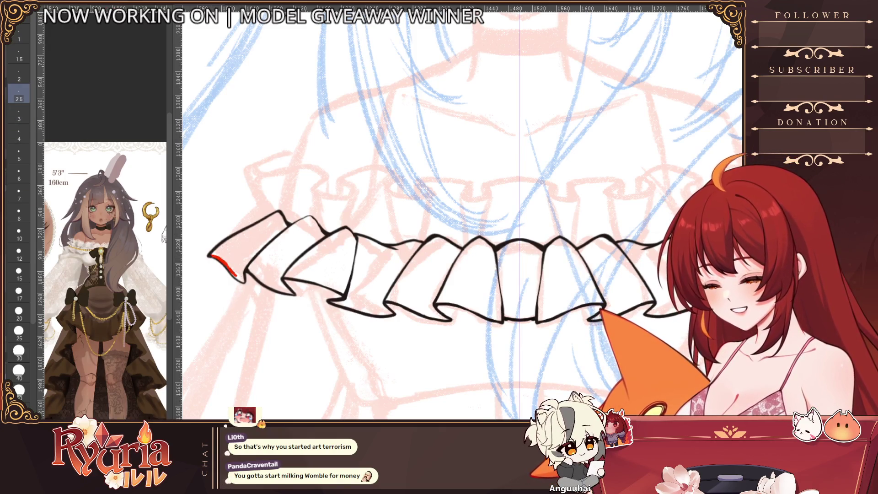
key("bracketright")
key("bracketright")
key("bracketright")
left_click_drag(213, 255, 244, 278)
key("bracketleft")
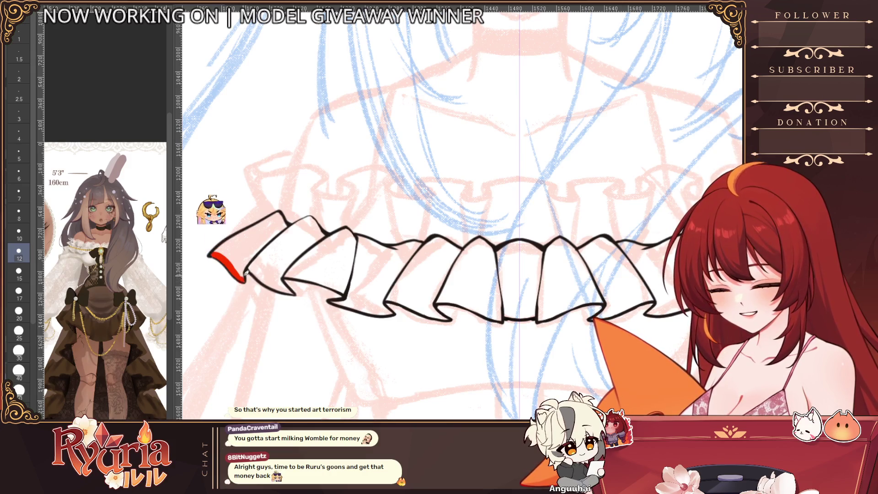
key("bracketleft")
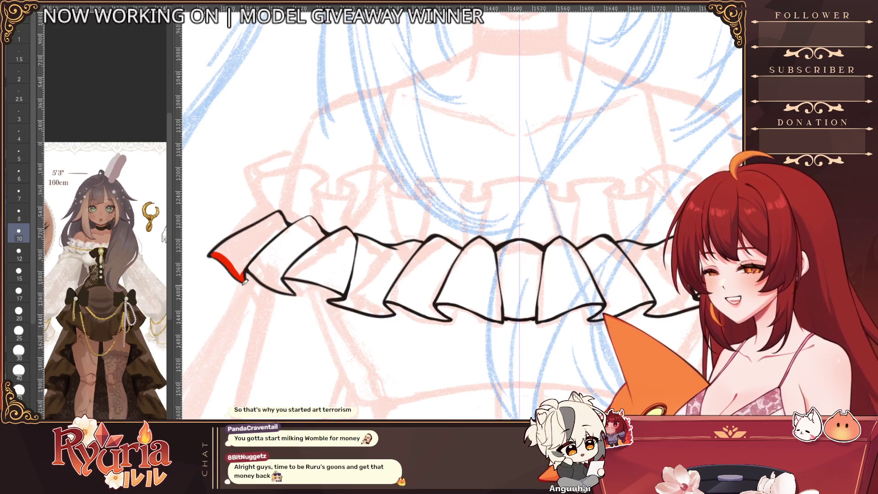
Step: Trace the frill's top and lower edges in red, mirrored across both sides
left_click_drag(225, 246, 274, 214)
key("ctrl+z")
mouse_move(224, 247)
left_mouse_down()
mouse_move(274, 214)
mouse_move(295, 224)
left_mouse_up()
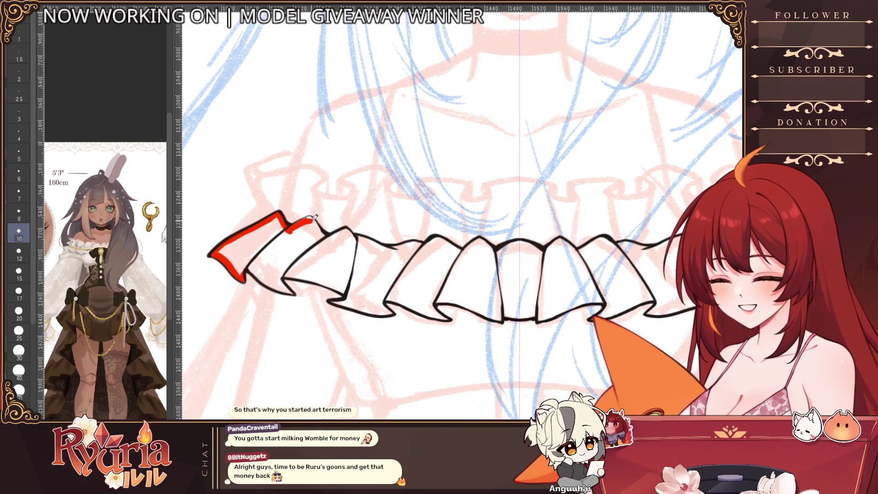
mouse_move(310, 218)
left_mouse_down()
mouse_move(327, 236)
mouse_move(349, 227)
mouse_move(392, 249)
mouse_move(440, 239)
mouse_move(497, 250)
left_mouse_up()
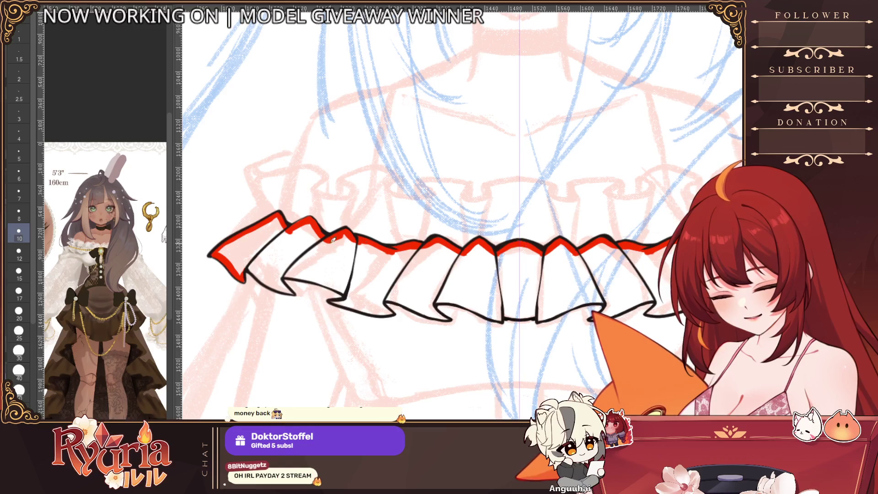
mouse_move(248, 269)
left_mouse_down()
mouse_move(282, 289)
mouse_move(327, 280)
mouse_move(351, 303)
mouse_move(353, 293)
mouse_move(391, 313)
mouse_move(380, 311)
mouse_move(393, 306)
mouse_move(389, 293)
mouse_move(438, 312)
mouse_move(366, 253)
left_mouse_up()
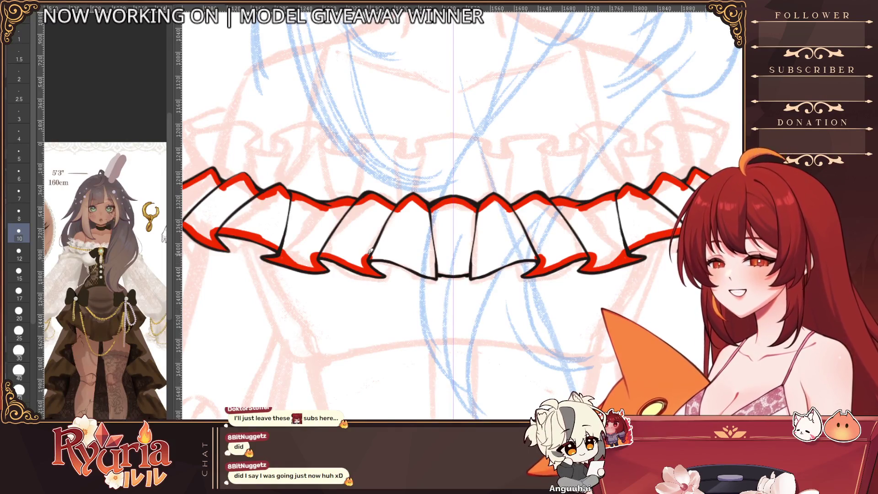
left_click_drag(370, 254, 455, 270)
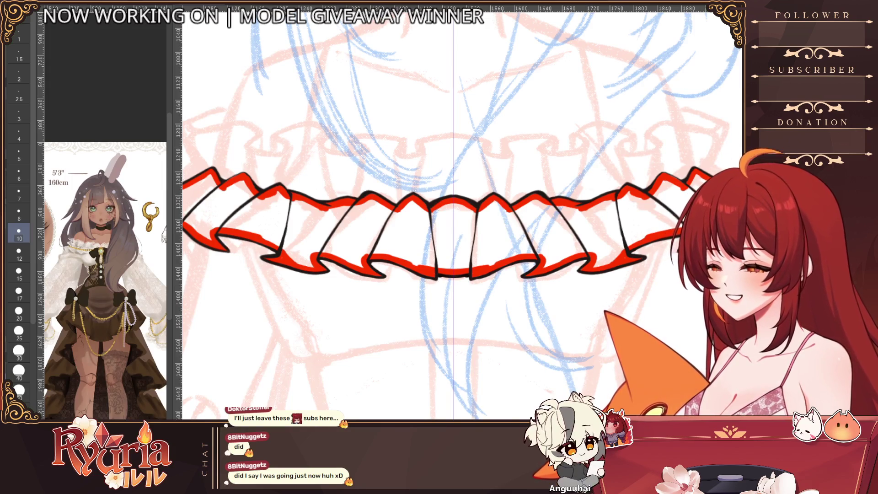
scroll(430, 225, "down", 2)
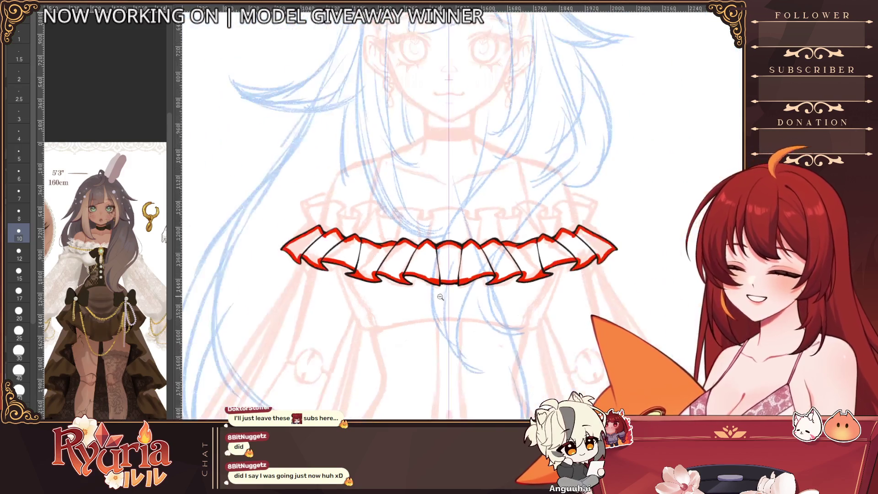
Step: Fill the ruffle collar red to check for gaps, then undo the fill
left_click(413, 265)
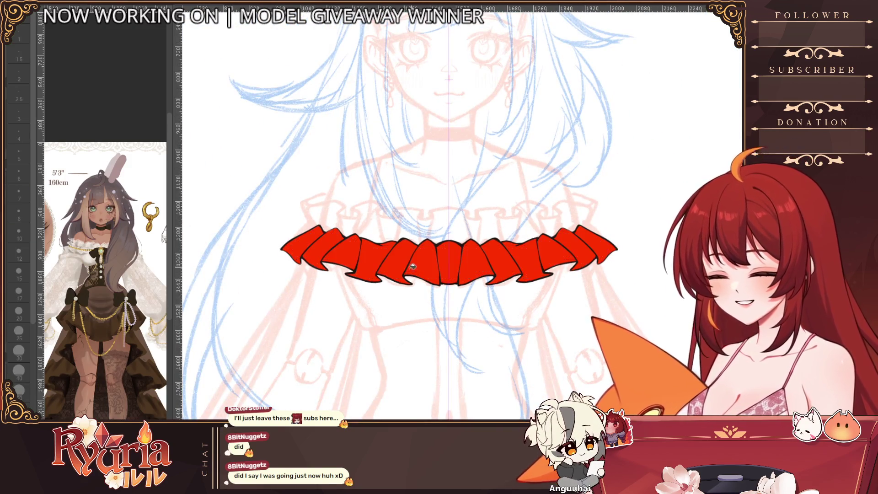
scroll(485, 315, "down", 4)
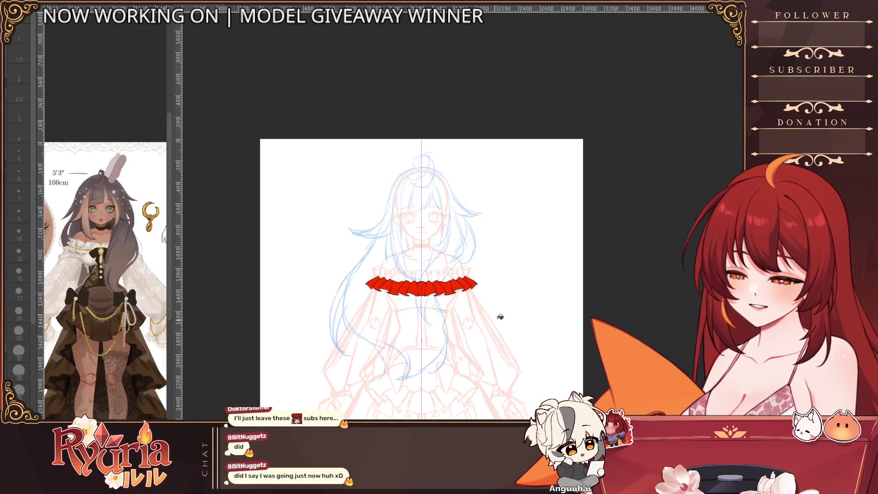
key("ctrl+z")
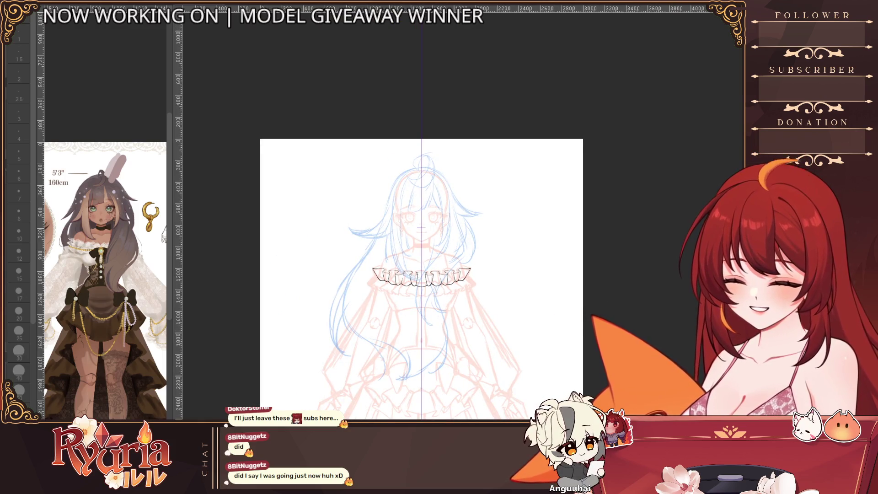
scroll(455, 320, "up", 1)
scroll(341, 320, "up", 3)
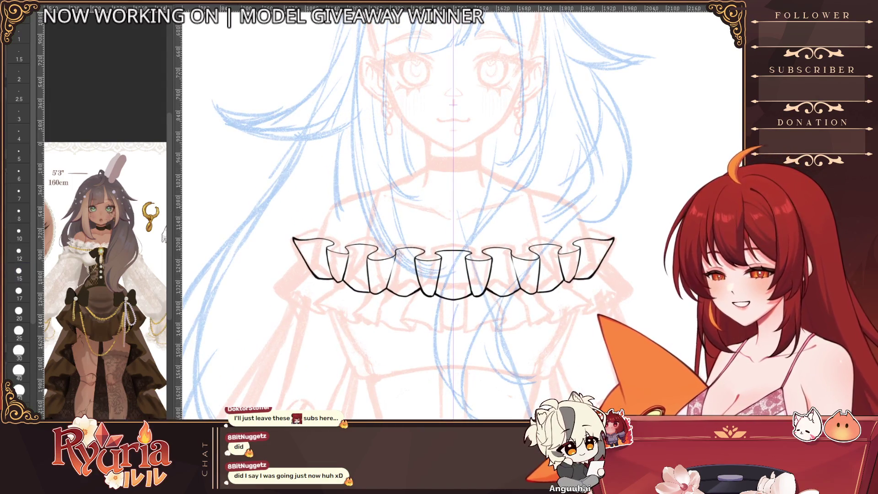
Step: Shrink the pen for fine lines and try, then discard, strokes off the ruffle's left tip
scroll(646, 238, "down", 1)
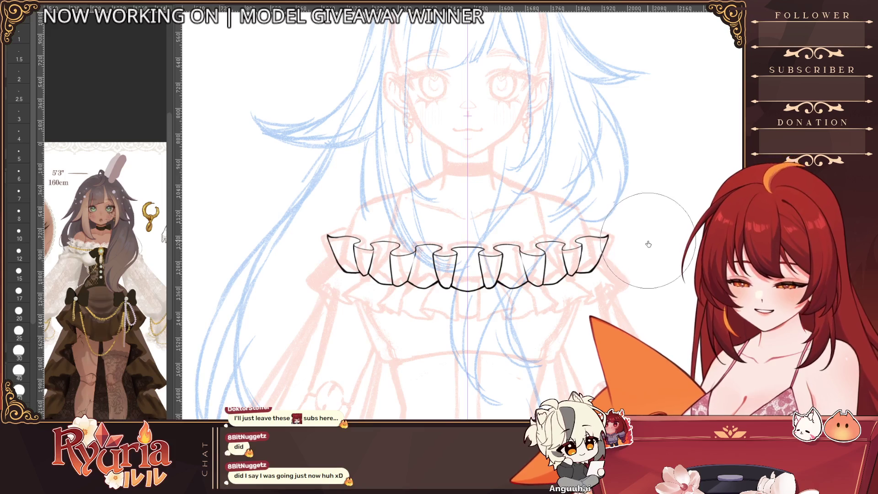
scroll(335, 198, "up", 2)
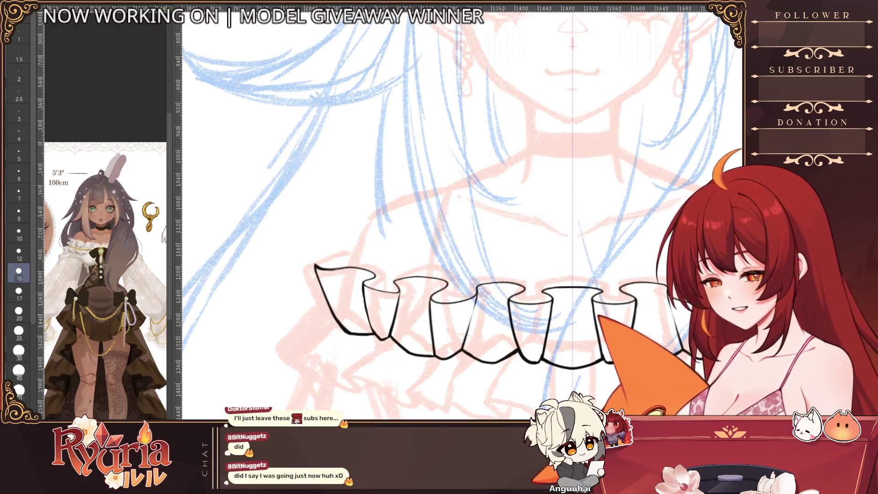
scroll(314, 265, "up", 2)
key("bracketleft")
mouse_move(315, 273)
left_mouse_down()
mouse_move(287, 299)
mouse_move(302, 282)
mouse_move(315, 336)
left_mouse_up()
key("bracketleft")
key("bracketleft")
key("ctrl+z")
key("bracketleft")
key("ctrl+z")
key("ctrl+z")
mouse_move(316, 274)
left_mouse_down()
mouse_move(317, 338)
mouse_move(351, 360)
mouse_move(315, 330)
left_mouse_up()
key("ctrl+z")
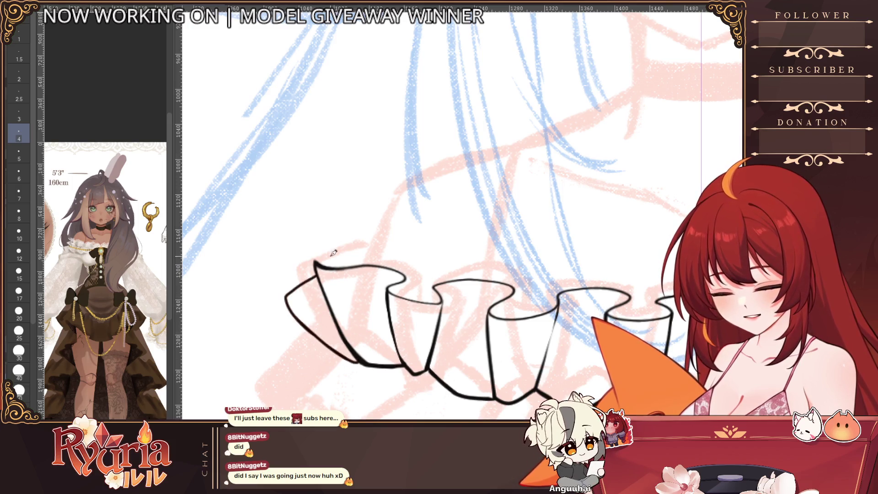
Step: Ink the top edge of the left ruffle flare, then extend a thicker red line along its left edge
left_click(406, 224, "ctrl+alt")
scroll(346, 246, "up", 4)
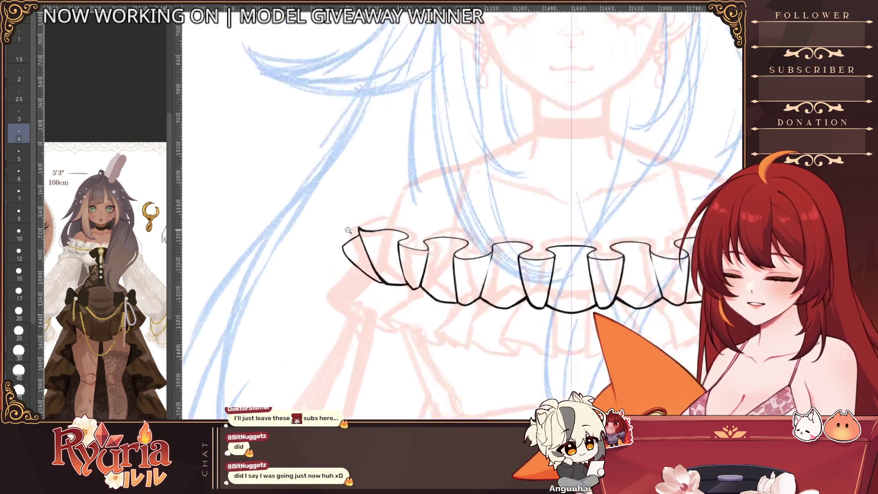
left_click_drag(334, 264, 371, 235)
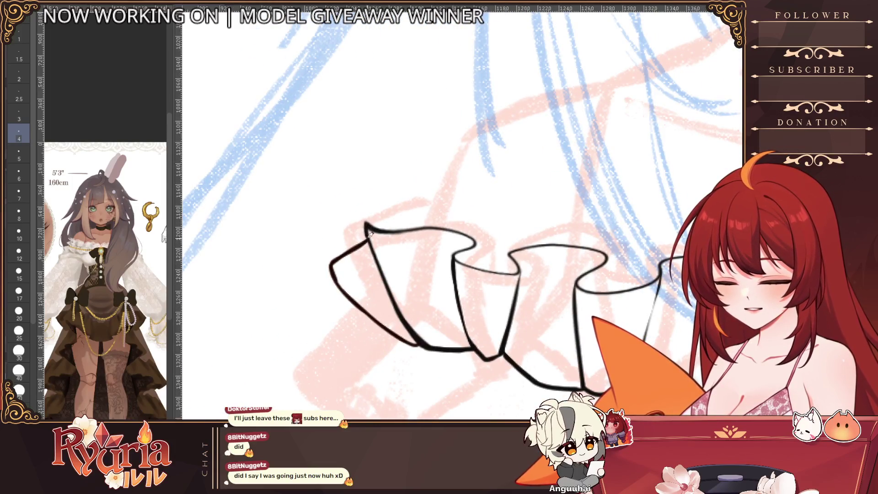
scroll(388, 293, "down", 3)
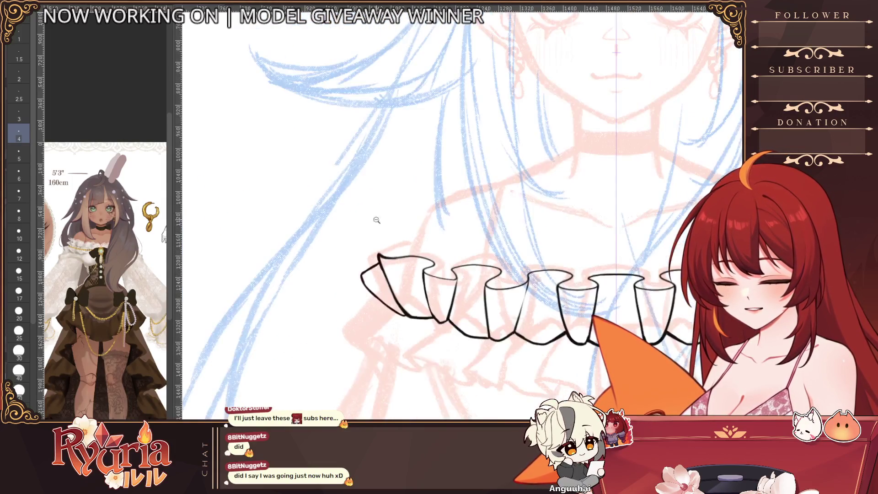
scroll(366, 269, "up", 2)
scroll(377, 293, "down", 5)
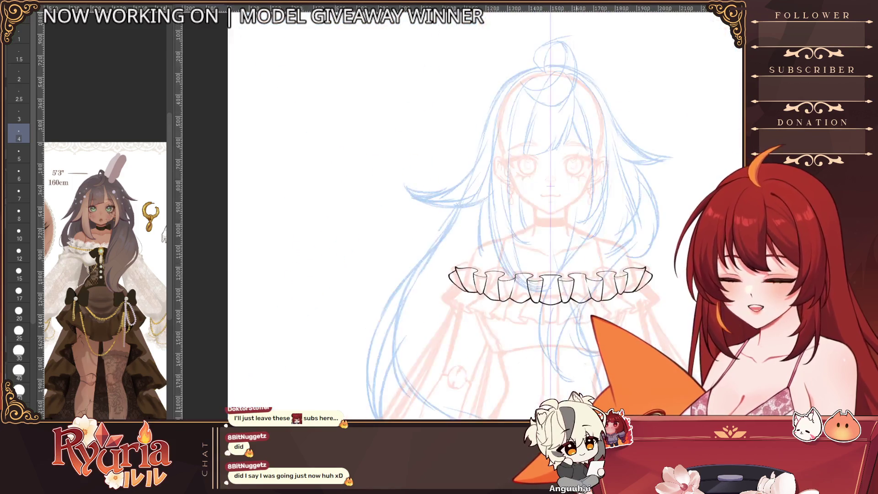
scroll(669, 312, "up", 2)
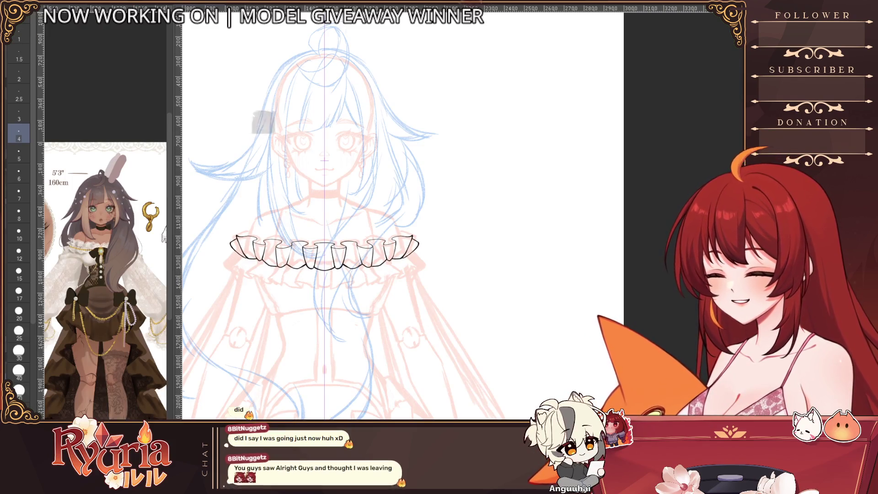
scroll(242, 247, "up", 5)
left_click(18, 194)
mouse_move(200, 231)
left_mouse_down()
mouse_move(262, 290)
mouse_move(224, 210)
left_mouse_up()
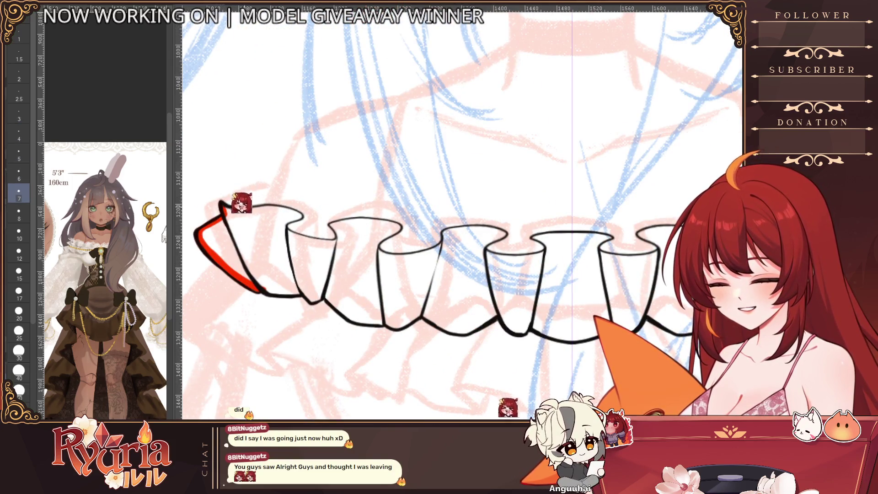
Step: Trace red along the first ruffle's top edge and right tip, then up the next ruffle edge
left_click_drag(223, 208, 301, 214)
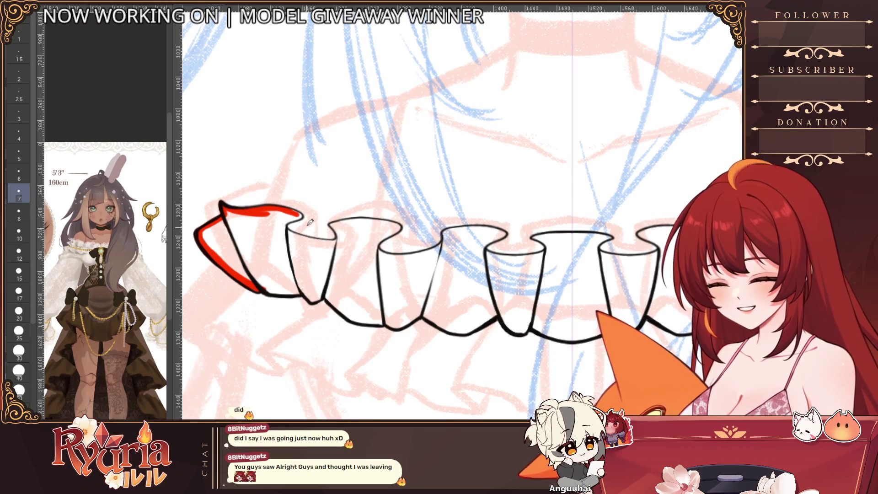
scroll(281, 222, "up", 1)
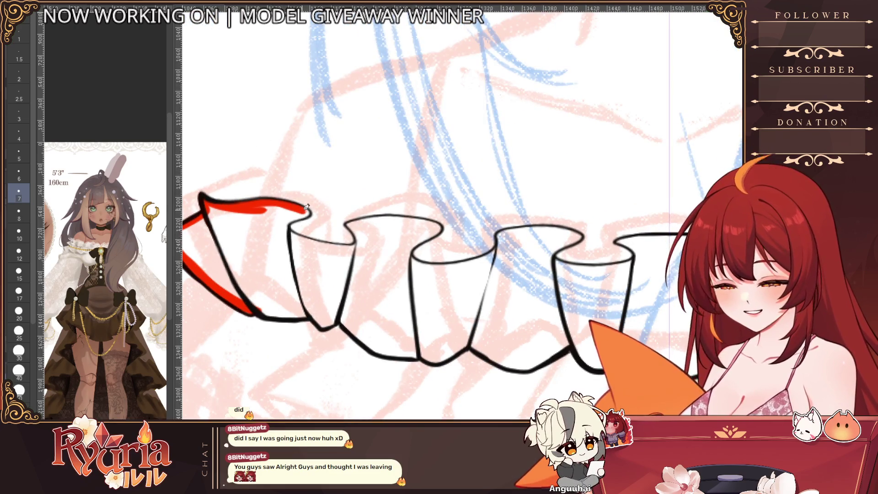
mouse_move(306, 213)
left_mouse_down()
mouse_move(296, 215)
mouse_move(322, 240)
mouse_move(366, 248)
mouse_move(353, 221)
left_mouse_up()
key("-")
key("-")
key("-")
mouse_move(419, 262)
left_mouse_down()
mouse_move(374, 315)
mouse_move(388, 288)
mouse_move(429, 255)
mouse_move(433, 301)
mouse_move(464, 277)
mouse_move(484, 218)
left_mouse_up()
key("ctrl+z")
left_click_drag(501, 173, 473, 213)
key("ctrl+z")
mouse_move(512, 165)
left_mouse_down()
mouse_move(478, 203)
mouse_move(527, 155)
mouse_move(519, 197)
mouse_move(551, 173)
mouse_move(578, 131)
mouse_move(447, 189)
left_mouse_up()
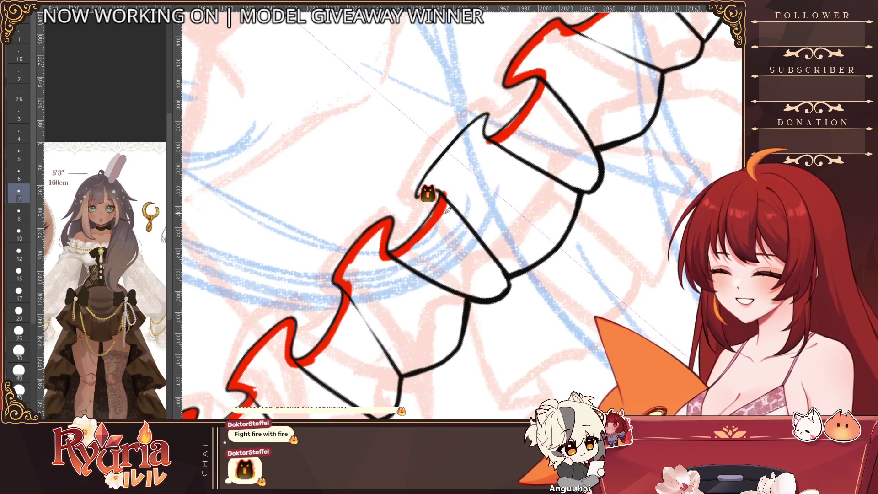
Step: Continue the red outline along the ruffle's black edge to the collar's far end
left_click_drag(419, 190, 483, 120)
left_click_drag(421, 191, 442, 182)
scroll(442, 183, "down", 3)
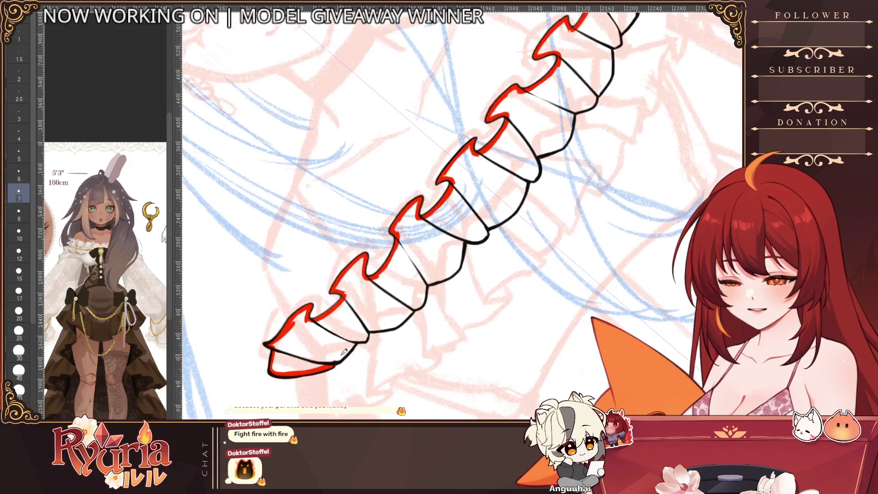
scroll(337, 357, "up", 3)
mouse_move(337, 358)
left_mouse_down()
mouse_move(368, 324)
mouse_move(423, 301)
mouse_move(502, 211)
mouse_move(529, 247)
mouse_move(453, 237)
mouse_move(450, 223)
mouse_move(491, 197)
left_mouse_up()
key("bracketright")
key("bracketright")
left_click(480, 214, "ctrl+alt")
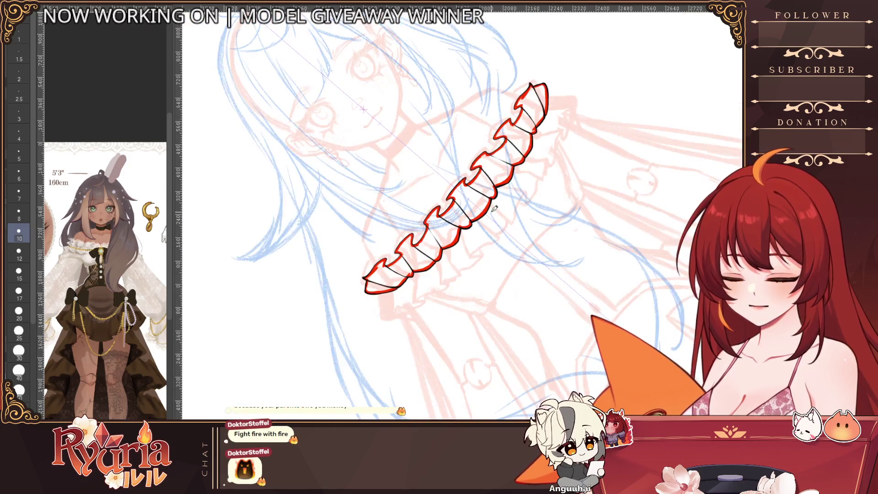
Step: Fill the outlined ruffle collar solid red and return to the pen at size 8
left_click(460, 220)
scroll(461, 224, "up", 2)
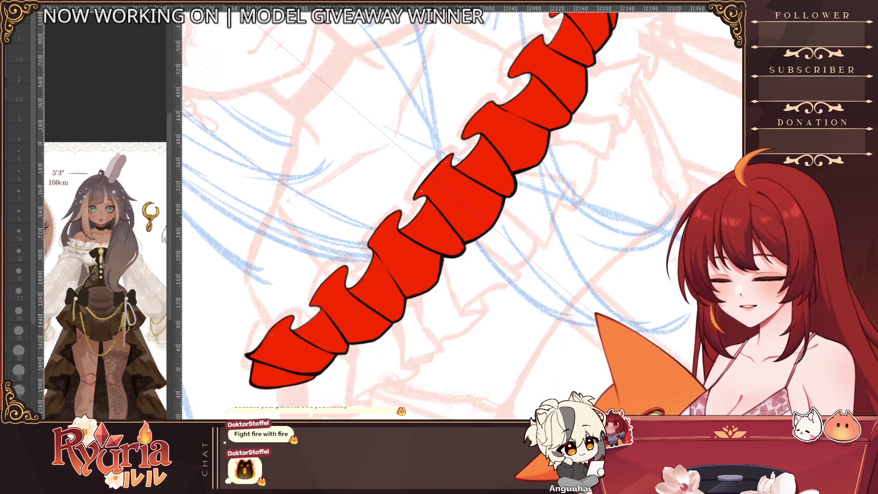
key("p")
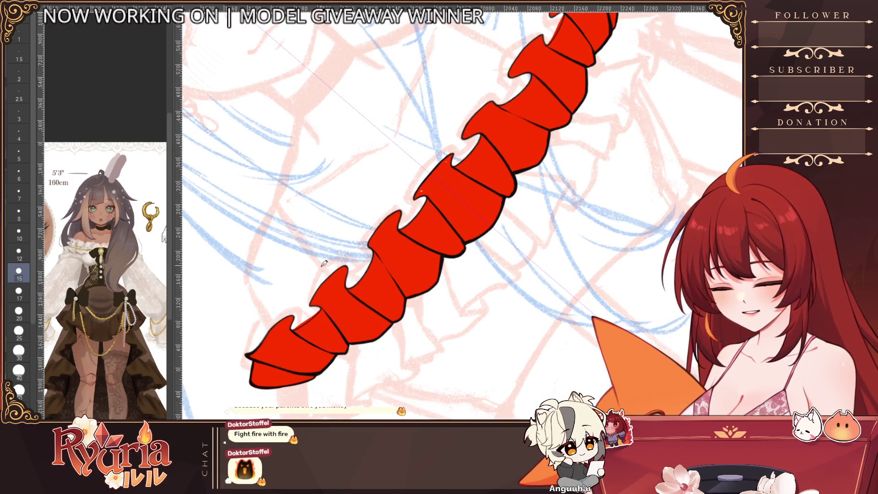
scroll(297, 327, "up", 2)
key("bracketleft")
key("bracketleft")
key("bracketleft")
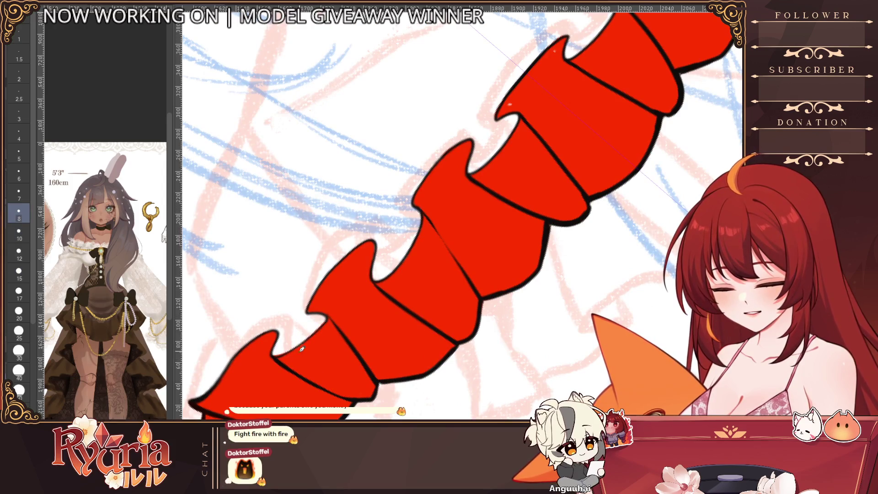
Step: Reset the canvas rotation to upright and show the lower red frill row beneath the collar
scroll(331, 315, "down", 1)
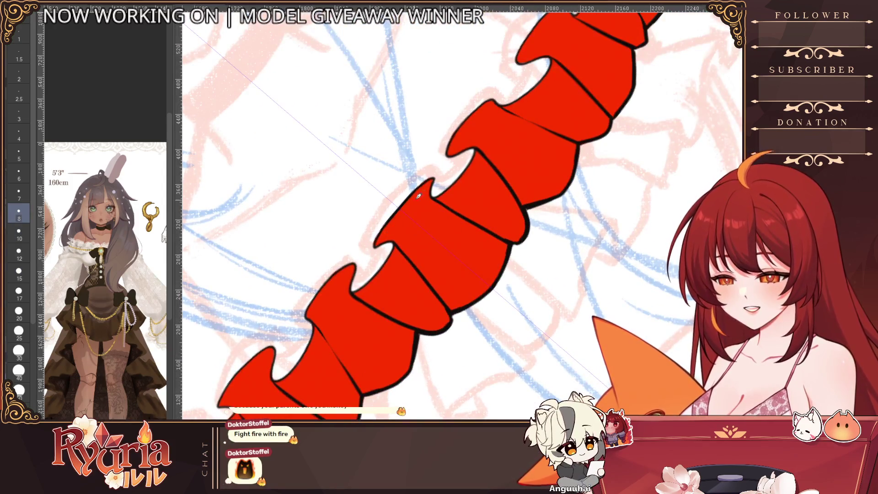
scroll(461, 198, "down", 2)
scroll(480, 178, "up", 3)
scroll(477, 199, "down", 3)
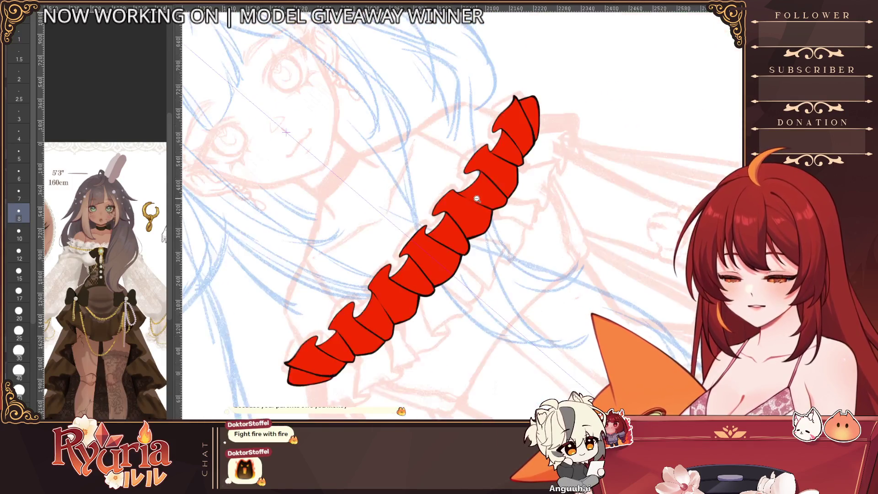
scroll(477, 199, "down", 1)
key("ctrl+0")
scroll(401, 378, "down", 2)
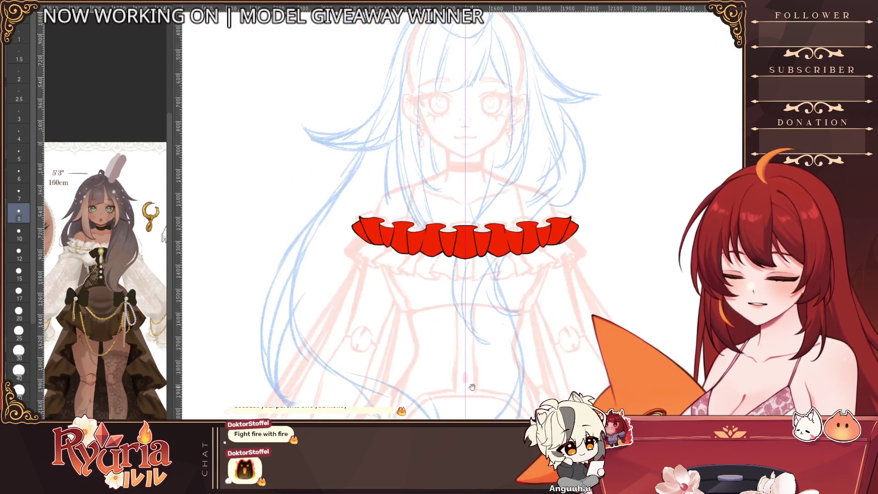
scroll(401, 378, "down", 2)
scroll(400, 378, "up", 1)
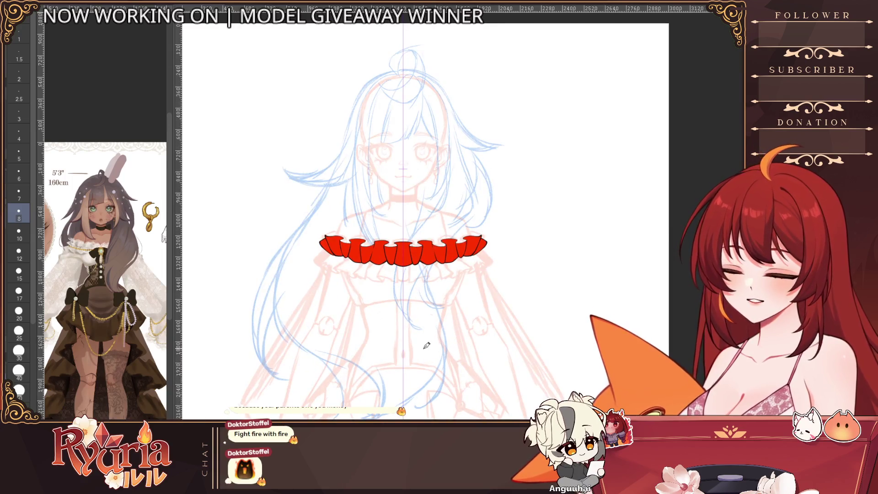
key("ctrl+z")
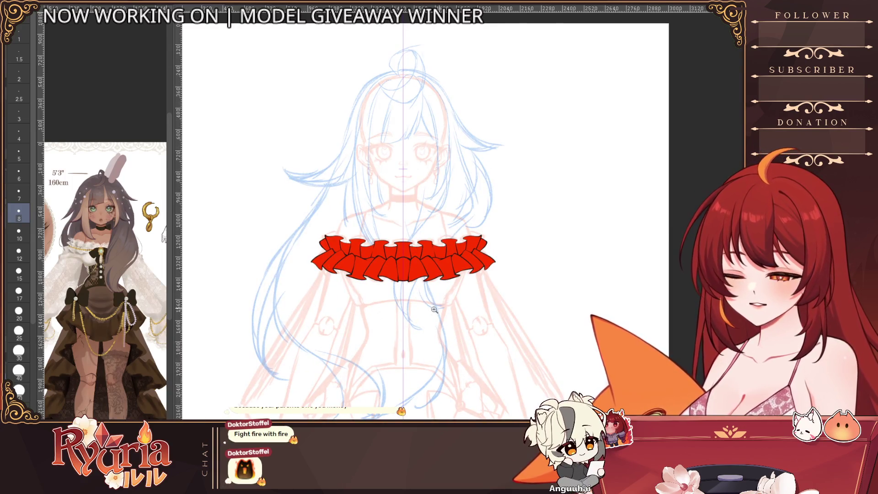
scroll(448, 305, "down", 3)
scroll(463, 341, "up", 2)
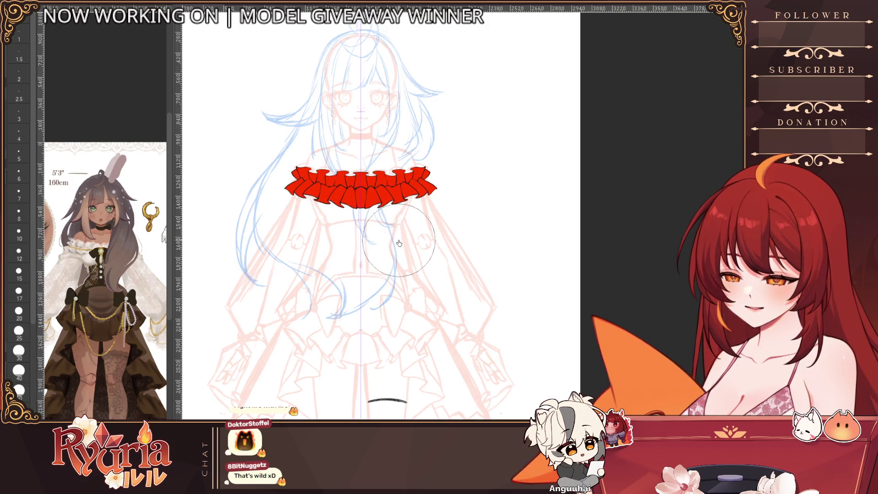
Step: Zoom out to the whole sketch, magnify the brooch in the reference, and hide the red ruffle fill
scroll(386, 243, "down", 5)
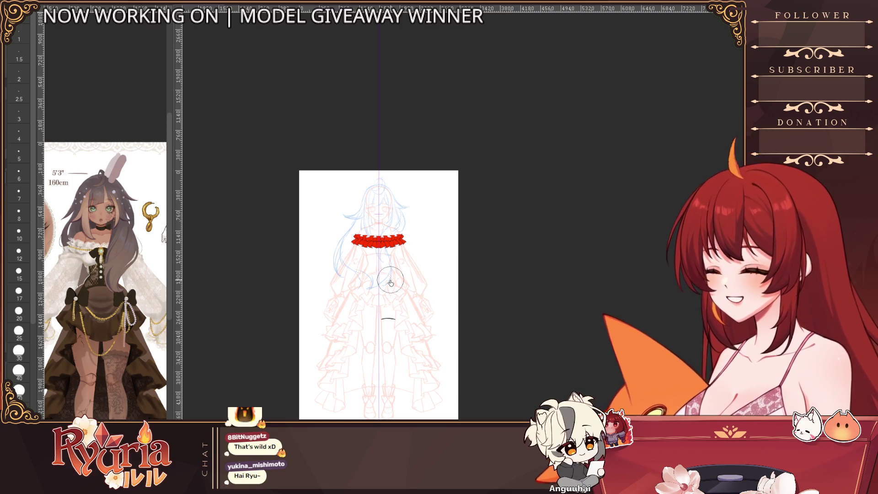
scroll(375, 241, "up", 4)
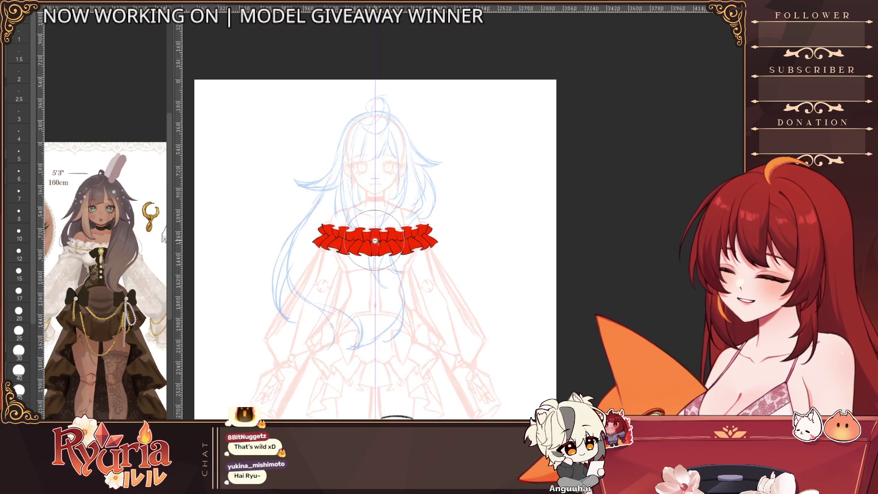
scroll(375, 241, "up", 3)
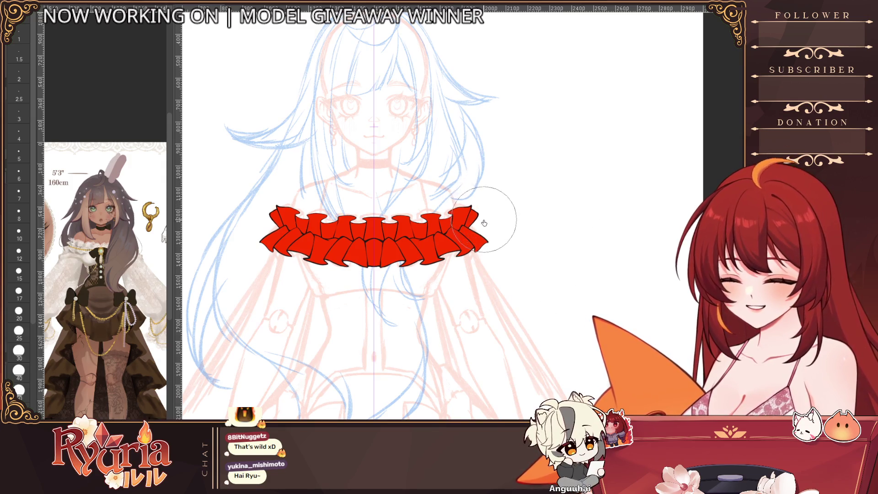
key("bracketleft")
key("bracketleft")
key("bracketleft")
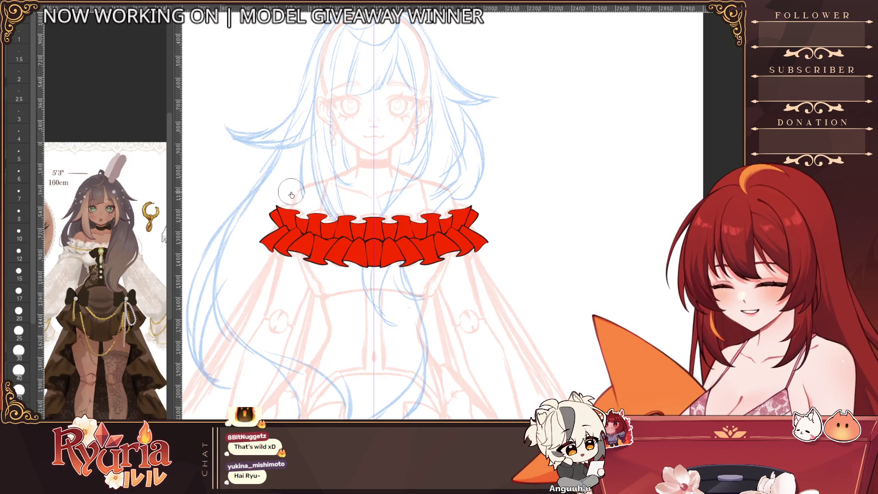
key("ctrl+minus")
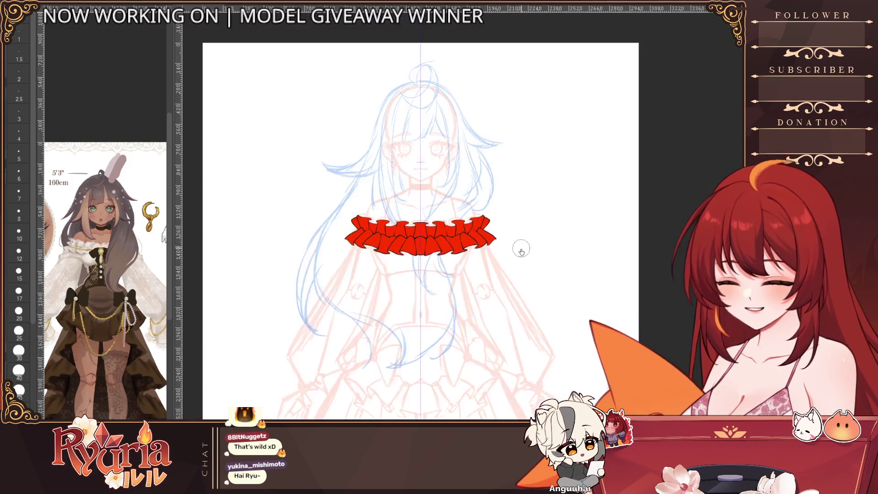
left_click(485, 274, "ctrl+alt")
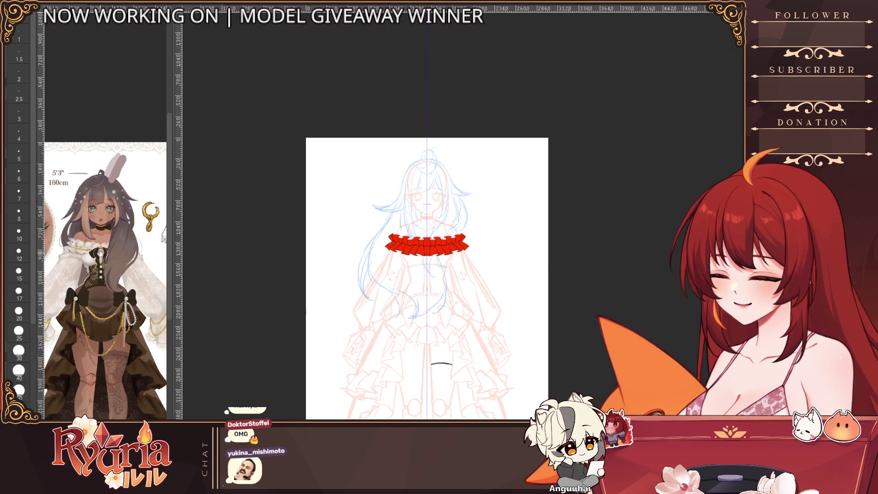
scroll(104, 260, "up", 3)
scroll(105, 259, "up", 3)
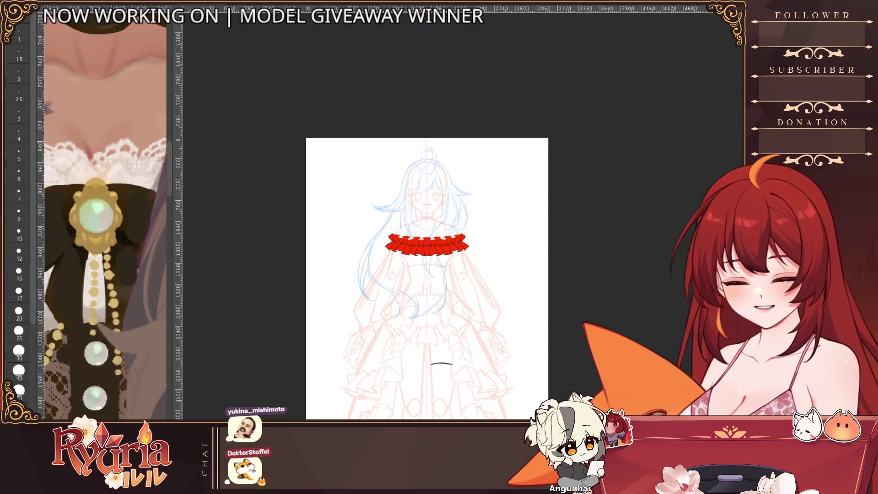
key("ctrl+z")
Step: Lower the pen to size 6 and ink the brooch's arched, bumped top at the collar's centre
scroll(429, 245, "up", 5)
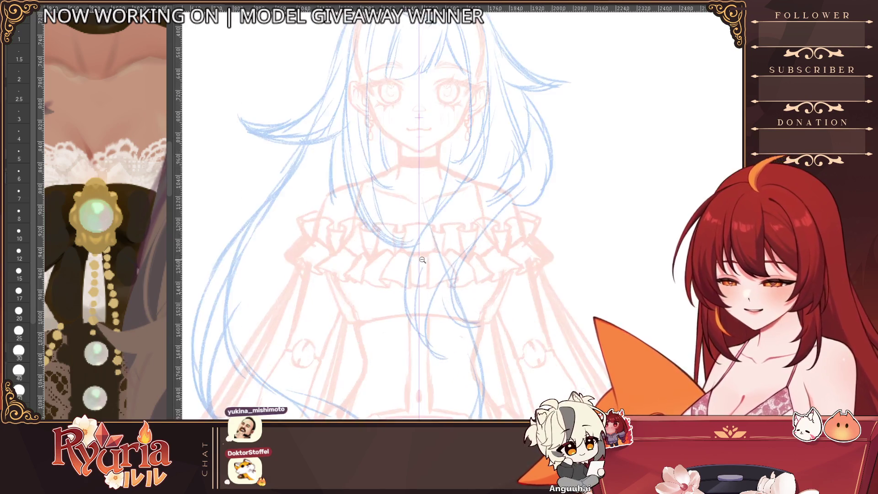
scroll(421, 254, "up", 2)
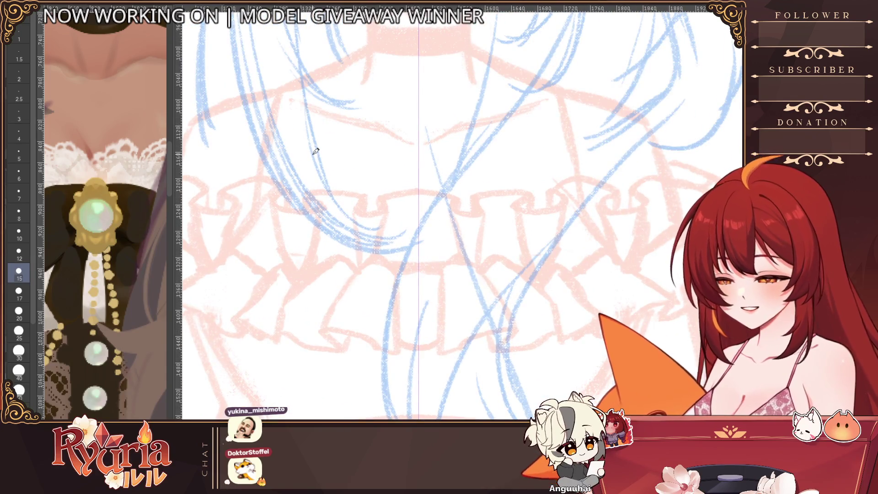
key("bracketleft")
key("bracketleft")
key("bracketleft")
scroll(441, 192, "up", 1)
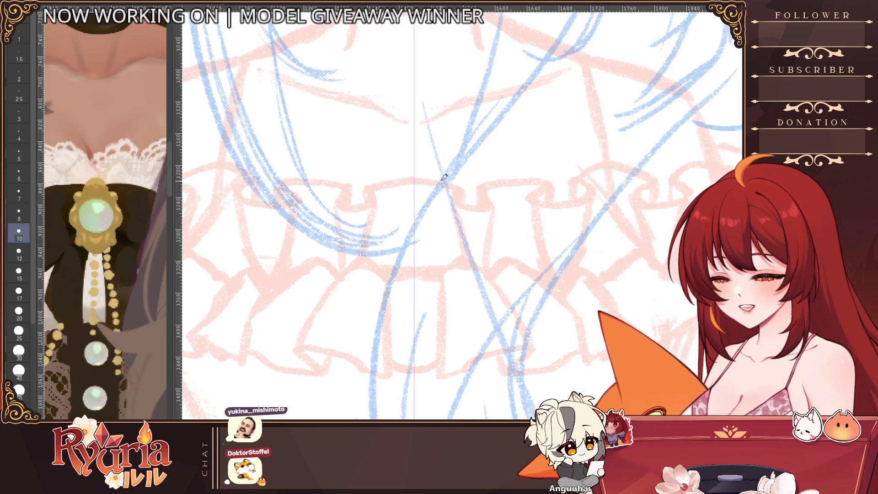
key("bracketleft")
left_click_drag(399, 237, 429, 237)
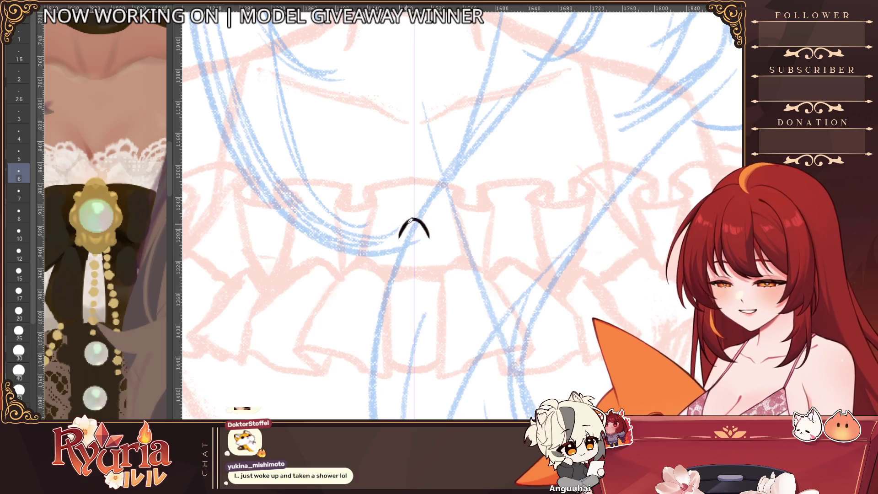
mouse_move(398, 238)
left_mouse_down()
mouse_move(440, 239)
mouse_move(446, 267)
mouse_move(383, 274)
left_mouse_up()
left_click_drag(445, 267, 446, 274)
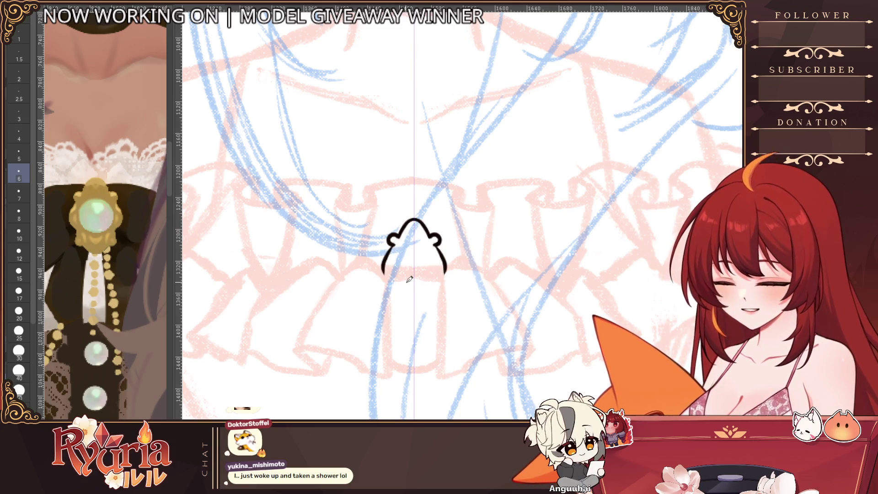
key("ctrl+z")
key("ctrl+z")
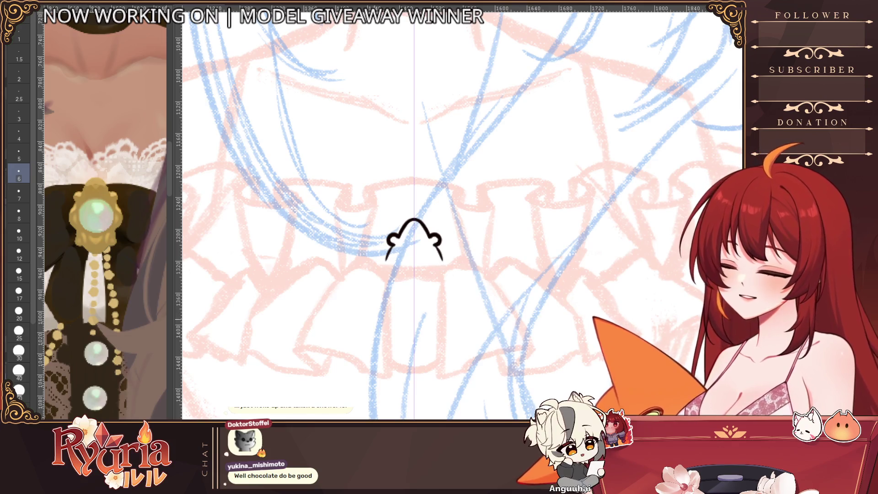
Step: Draw the brooch's mirrored side outlines down from the top bumps, curving inward at the bottom
key("ctrl+z")
key("ctrl+z")
scroll(398, 256, "up", 1)
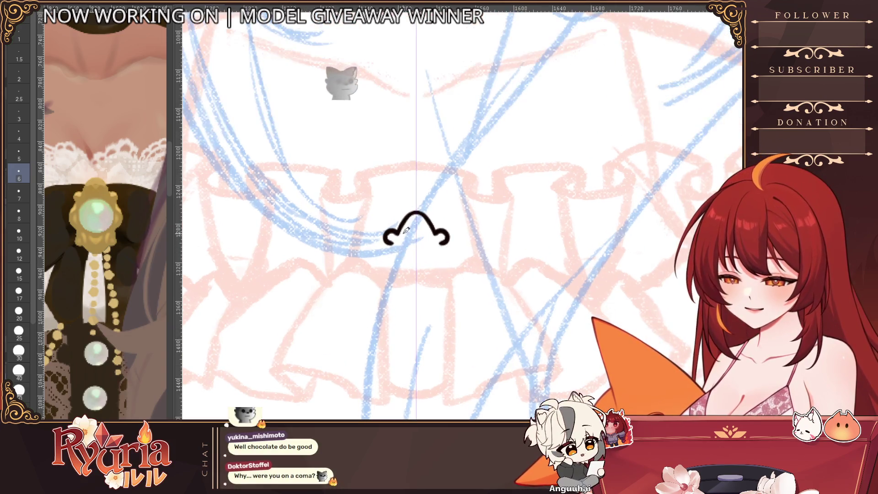
key("bracketleft")
key("bracketleft")
key("bracketleft")
left_click_drag(386, 240, 377, 265)
left_click_drag(447, 243, 454, 265)
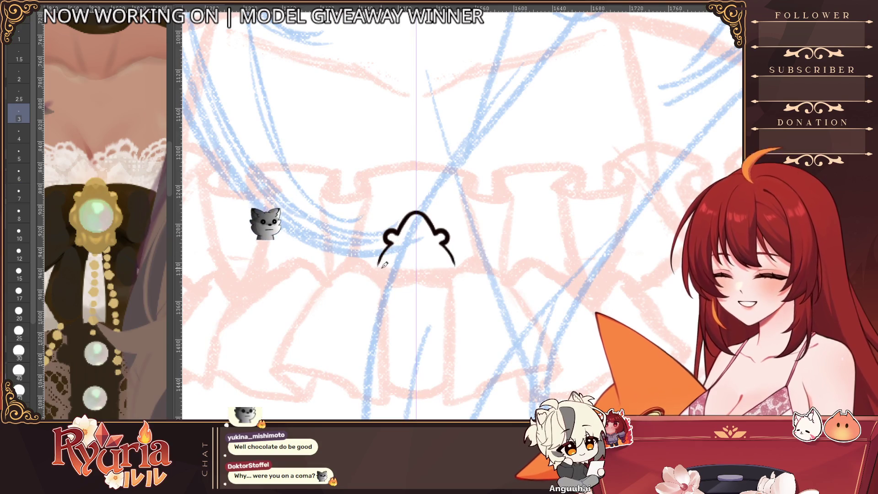
scroll(395, 212, "up", 1)
left_click_drag(376, 249, 371, 299)
left_click_drag(459, 249, 465, 302)
key("bracketright")
left_click_drag(460, 251, 455, 305)
mouse_move(377, 250)
left_mouse_down()
mouse_move(378, 304)
mouse_move(400, 315)
left_mouse_up()
key("ctrl+z")
key("ctrl+z")
Step: Draw the curling tails beneath the brooch body and refine the side bumps' outline
scroll(397, 302, "down", 1)
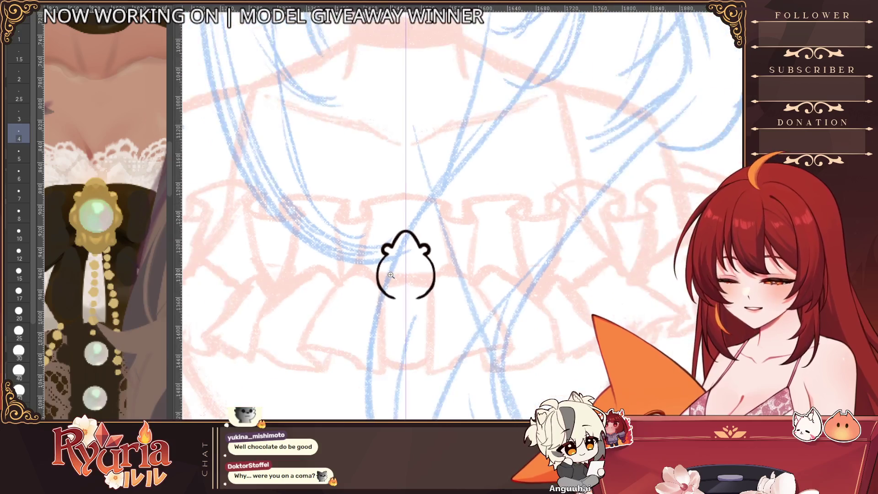
scroll(410, 306, "up", 1)
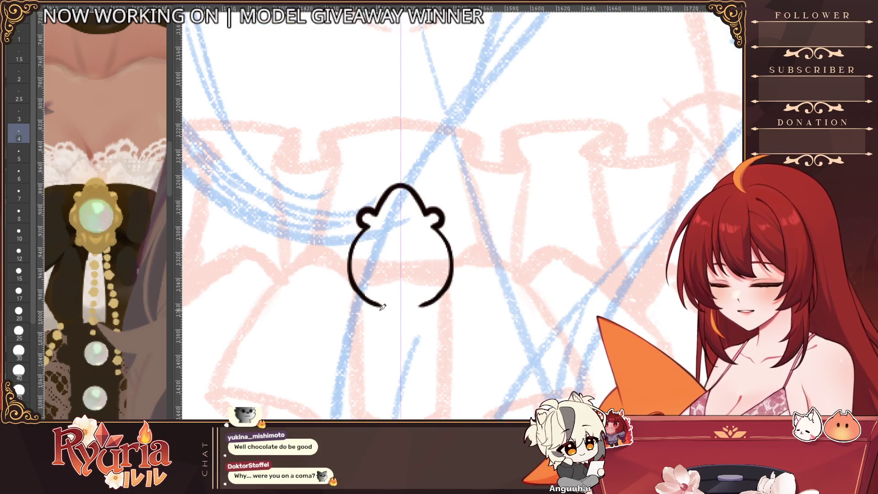
mouse_move(379, 302)
left_mouse_down()
mouse_move(371, 344)
mouse_move(383, 345)
mouse_move(388, 324)
mouse_move(379, 331)
mouse_move(389, 327)
left_mouse_up()
key("ctrl+z")
key("ctrl+z")
key("ctrl+z")
key("ctrl+z")
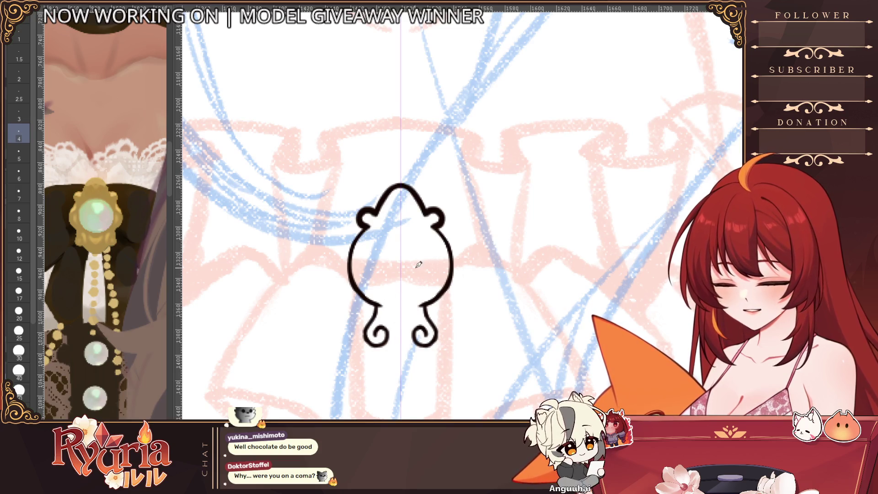
scroll(418, 264, "down", 1)
scroll(418, 264, "down", 1)
scroll(416, 260, "up", 3)
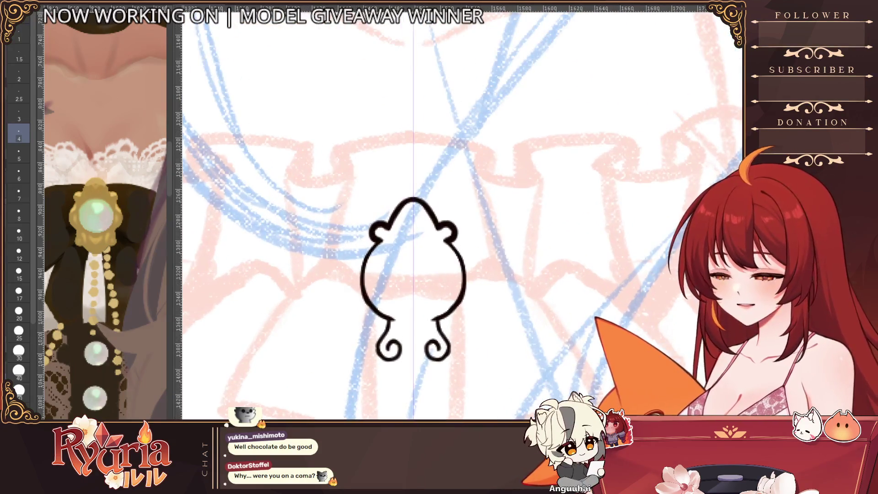
key("bracketright")
key("bracketright")
mouse_move(453, 240)
left_mouse_down()
mouse_move(441, 226)
mouse_move(448, 221)
mouse_move(450, 231)
left_mouse_up()
scroll(426, 215, "down", 1)
scroll(399, 201, "up", 2)
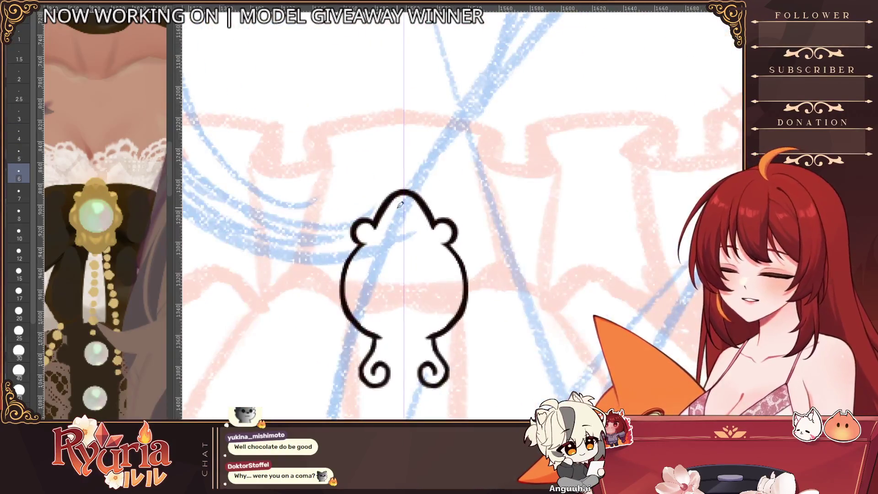
Step: Thin the top of the brooch outline and join the bottoms of the two curls
mouse_move(400, 200)
left_mouse_down()
mouse_move(428, 219)
mouse_move(407, 219)
left_mouse_up()
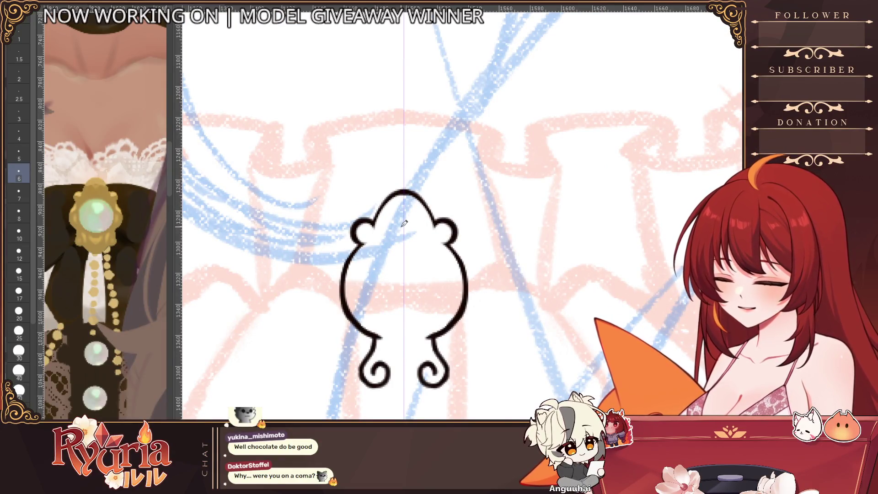
key("bracketleft")
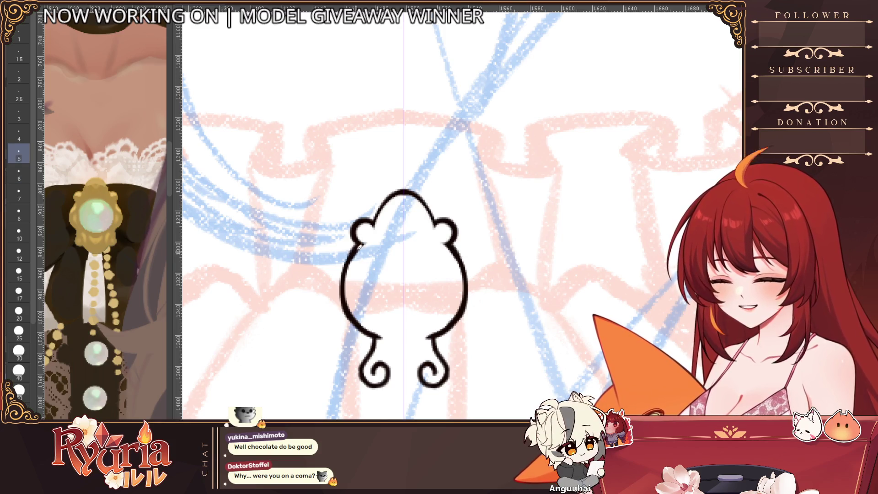
left_click(406, 269, "ctrl+alt")
scroll(406, 270, "up", 2)
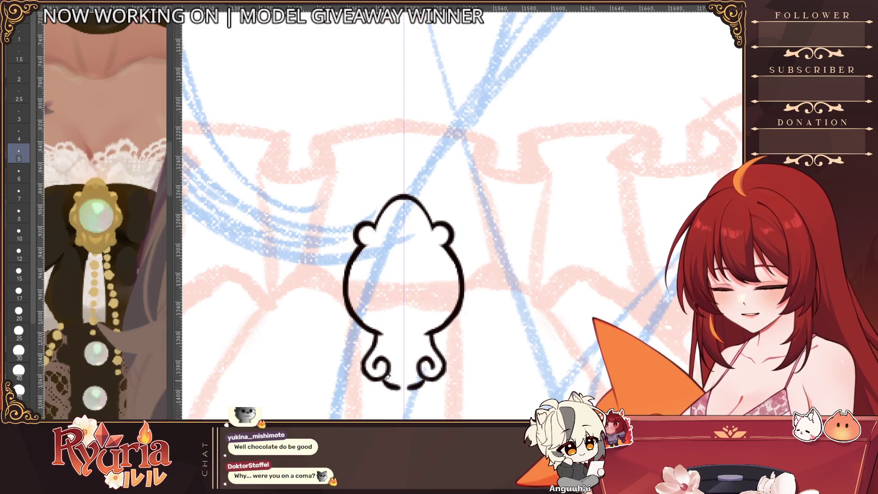
key("bracketleft")
left_click_drag(385, 378, 403, 392)
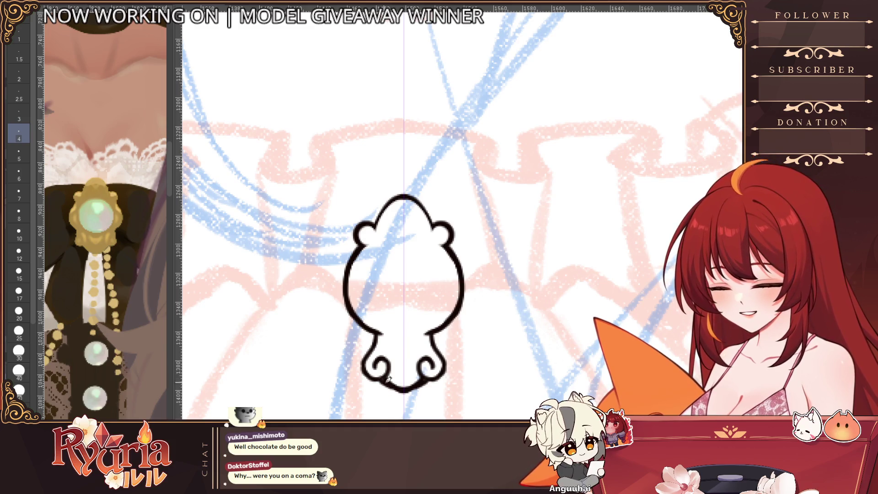
scroll(407, 352, "up", 1)
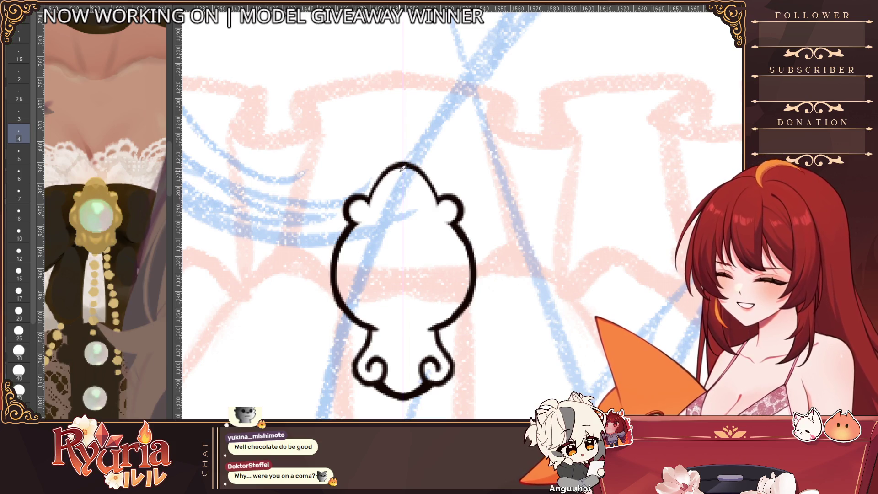
scroll(402, 168, "down", 4)
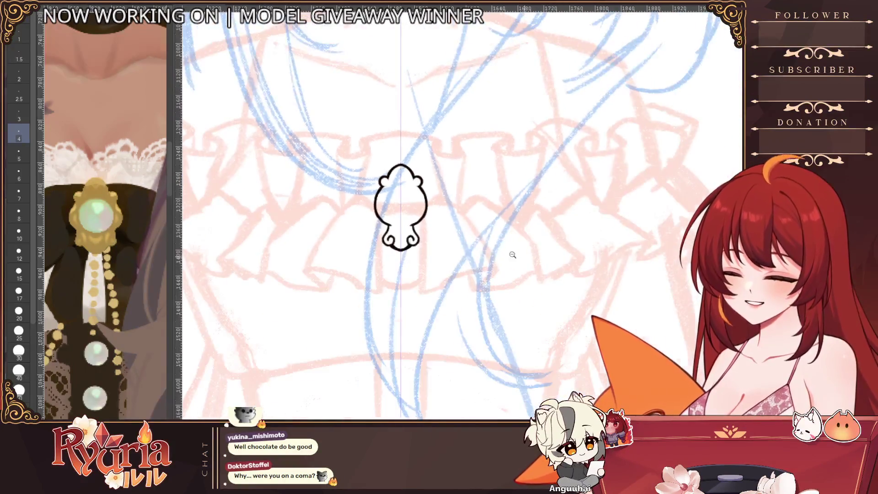
Step: Draw connecting strokes from the brooch body to its curls and a curved band above them
scroll(516, 256, "down", 4)
scroll(441, 327, "up", 4)
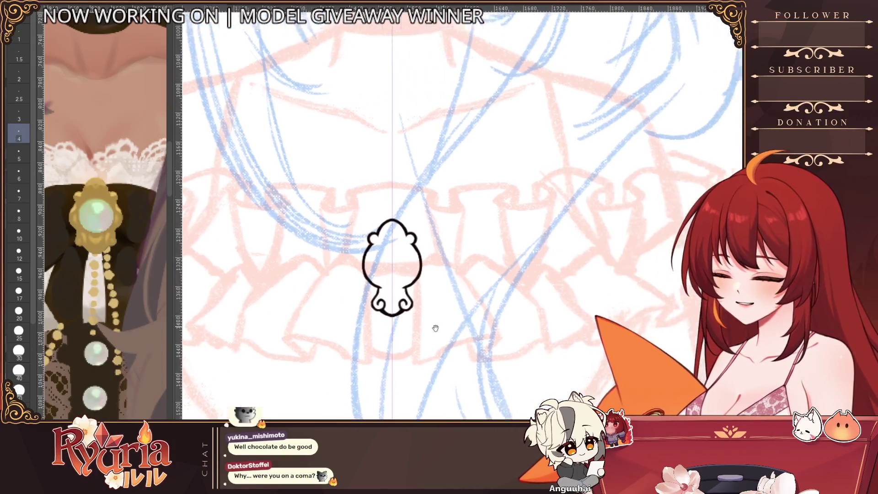
scroll(440, 327, "up", 3)
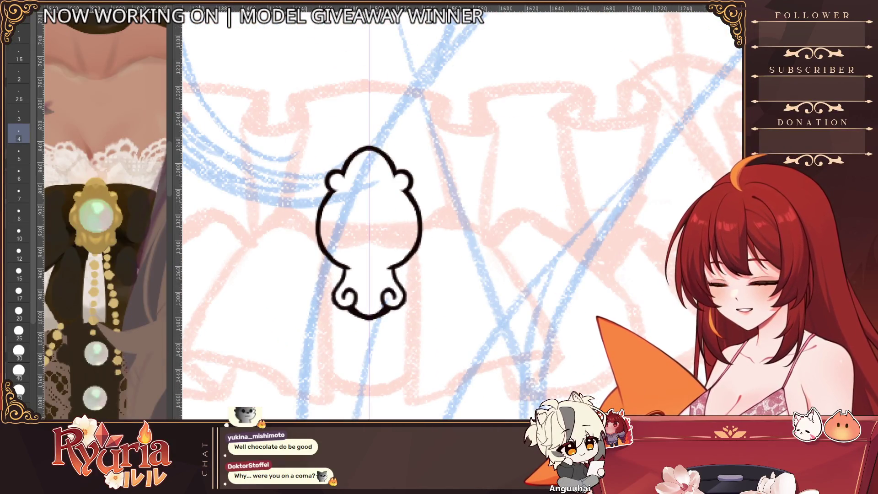
mouse_move(348, 271)
left_mouse_down()
mouse_move(350, 282)
mouse_move(348, 274)
left_mouse_up()
key("ctrl+z")
mouse_move(396, 267)
left_mouse_down()
mouse_move(397, 276)
mouse_move(368, 279)
mouse_move(352, 265)
left_mouse_up()
left_click_drag(398, 259, 388, 277)
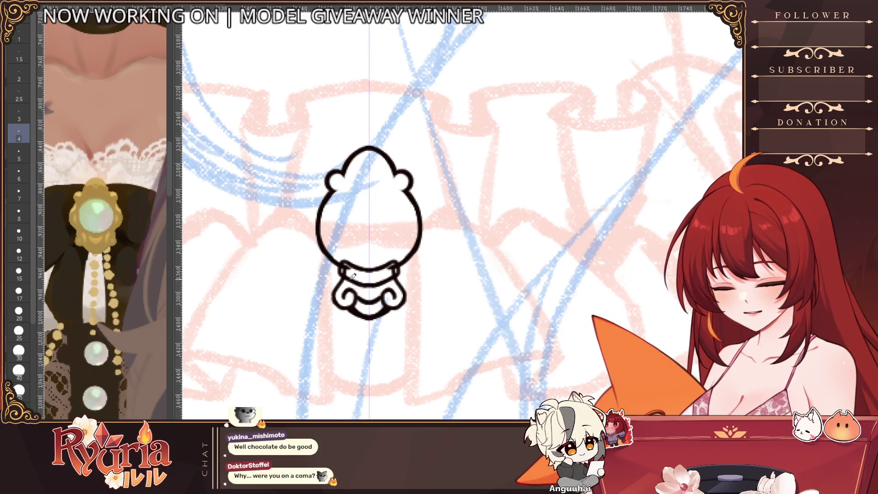
Step: Reshape the curved band beneath the brooch body with an adjusted pen size
left_click(386, 253, "alt")
left_click(387, 254)
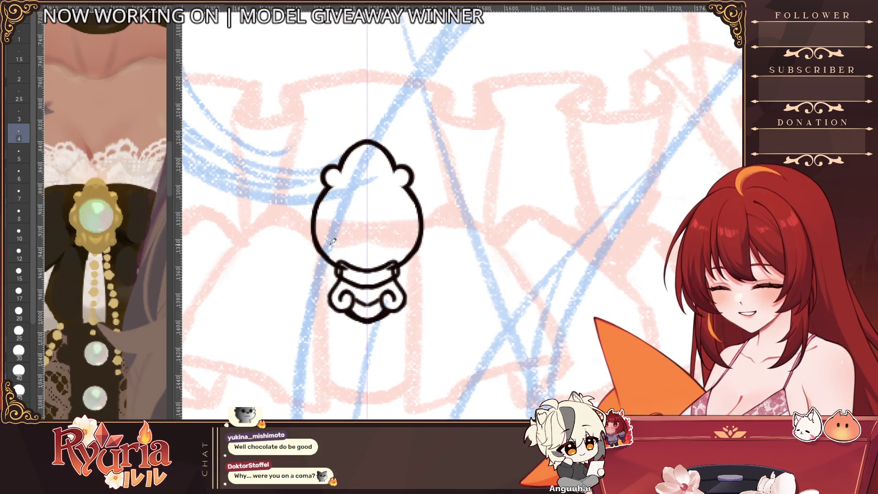
key("bracketleft")
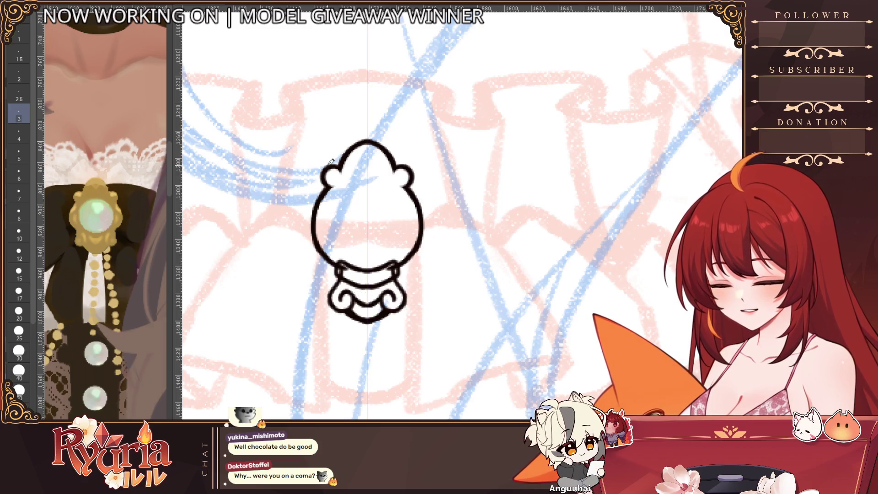
key("bracketright")
key("bracketright")
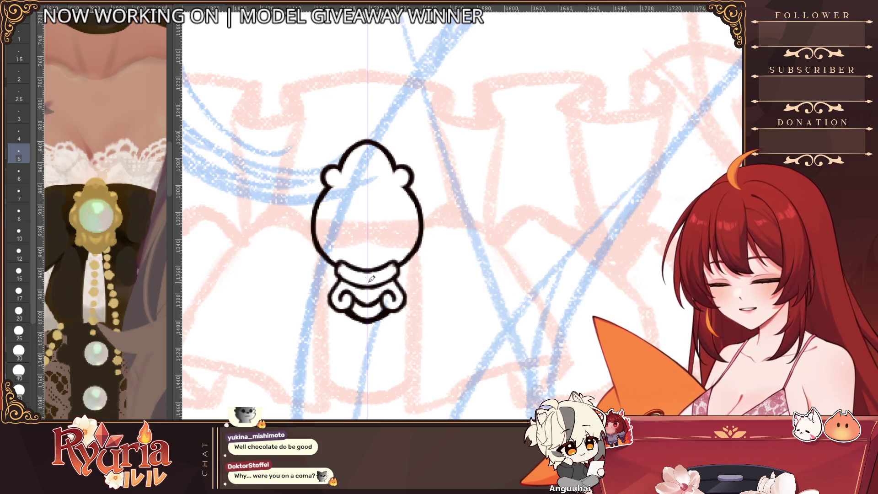
left_click_drag(339, 264, 396, 266)
scroll(344, 270, "down", 3)
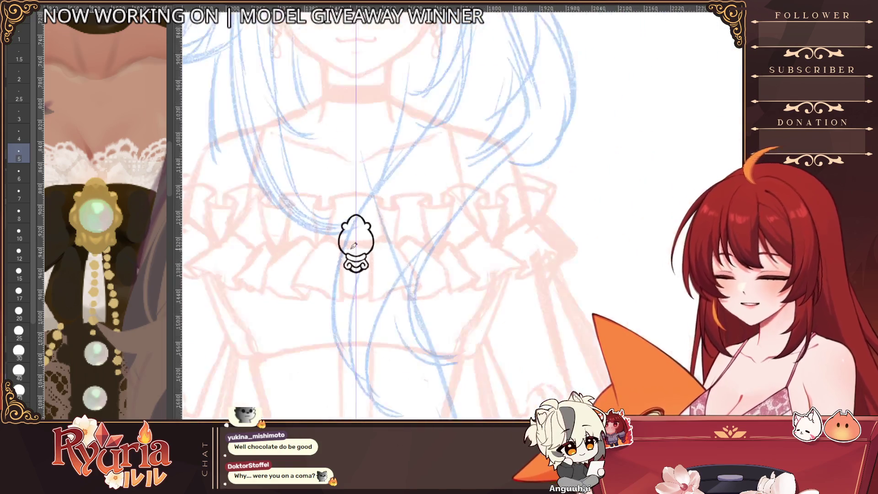
scroll(354, 246, "up", 2)
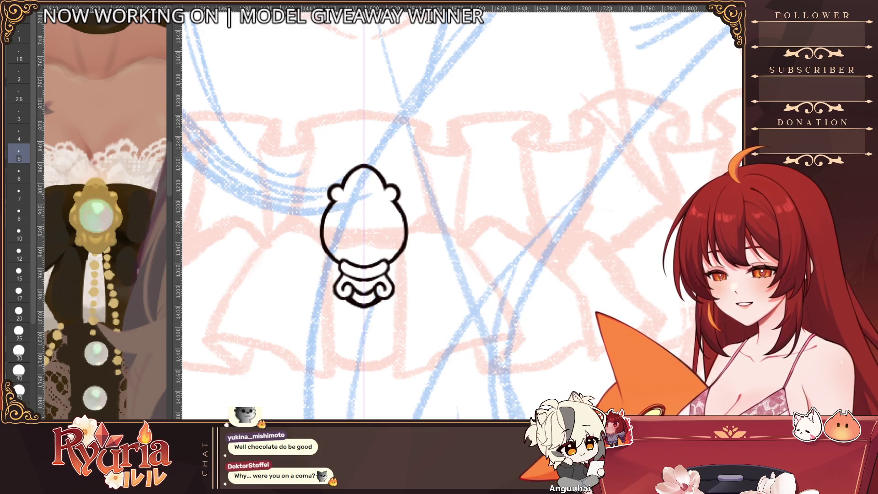
Step: Draw the brooch's outer rim on both sides and erase the doubled strokes beside its top
scroll(337, 173, "up", 2)
left_click_drag(315, 235, 315, 272)
key("ctrl+z")
key("bracketleft")
mouse_move(321, 232)
left_mouse_down()
mouse_move(336, 286)
mouse_move(361, 297)
left_mouse_up()
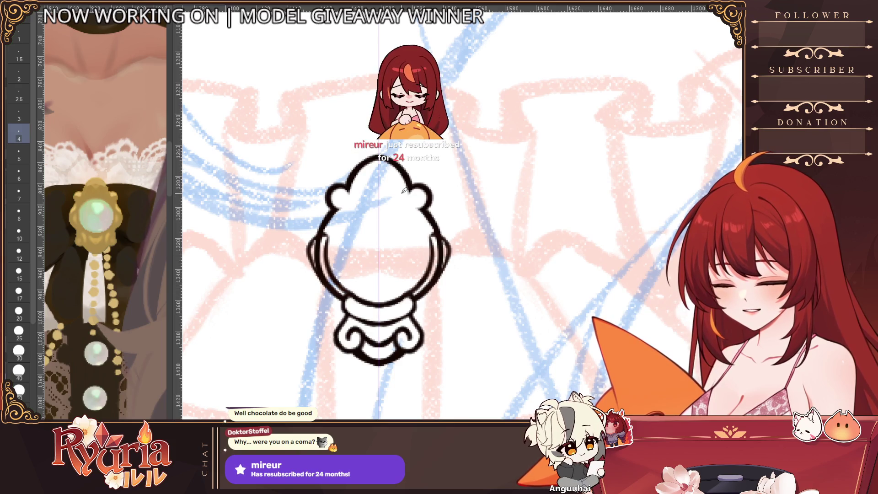
key("e")
mouse_move(319, 236)
left_mouse_down()
mouse_move(323, 257)
mouse_move(353, 291)
left_mouse_up()
Step: Re-ink and darken the brooch head's mirrored side and lower edge strokes
left_click_drag(325, 234, 325, 261)
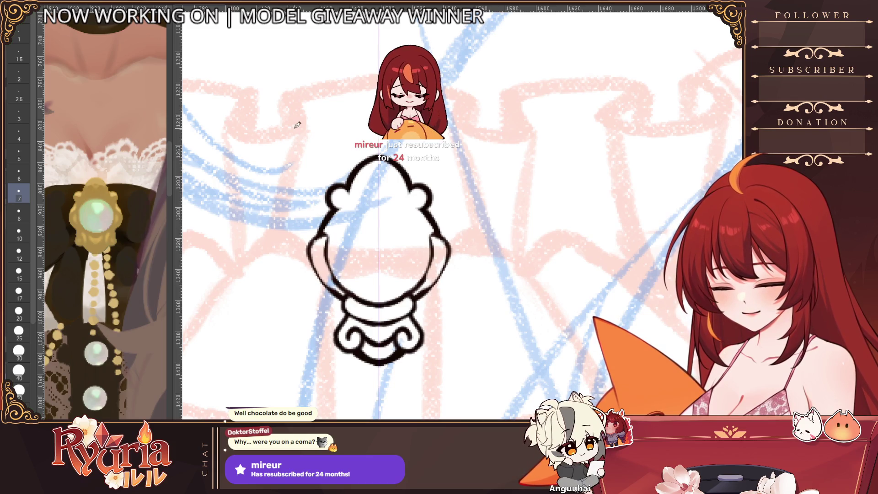
key("p")
left_click_drag(322, 231, 332, 241)
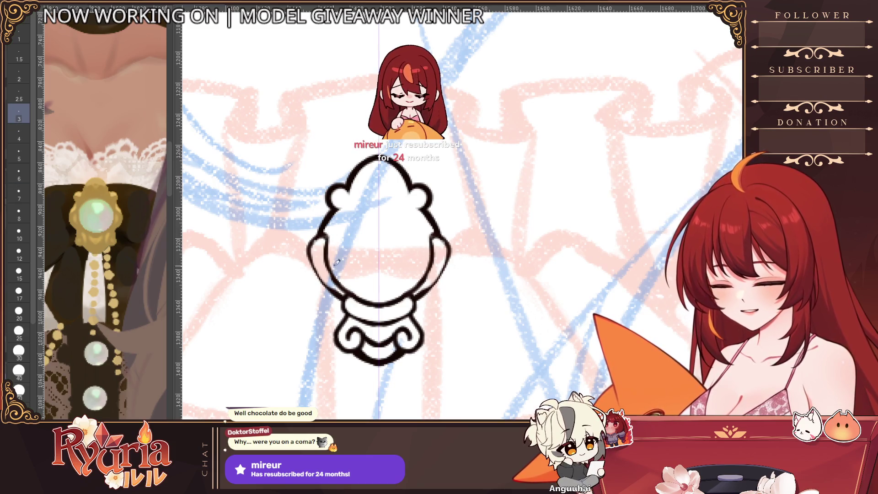
left_click_drag(320, 273, 345, 292)
mouse_move(311, 246)
left_mouse_down()
mouse_move(338, 285)
mouse_move(325, 284)
left_mouse_up()
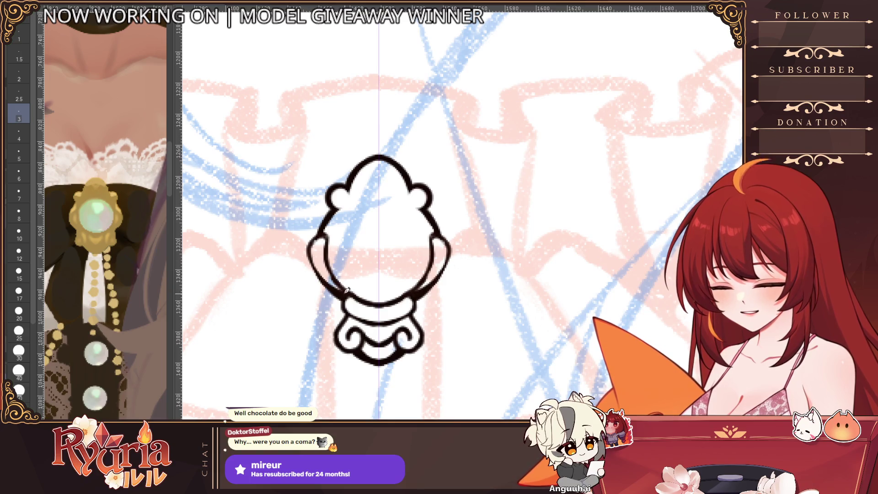
left_click(333, 252, "alt")
left_click(332, 252)
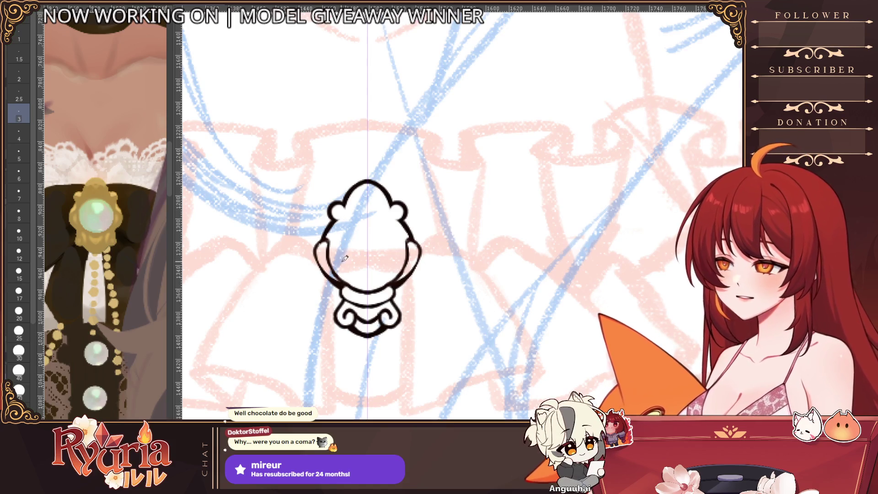
Step: Try inner arcs and an open circle inside the brooch head, undoing each attempt
mouse_move(331, 249)
left_mouse_down()
mouse_move(364, 219)
mouse_move(332, 231)
mouse_move(346, 206)
mouse_move(388, 188)
left_mouse_up()
key("ctrl+z")
key("ctrl+z")
key("ctrl+z")
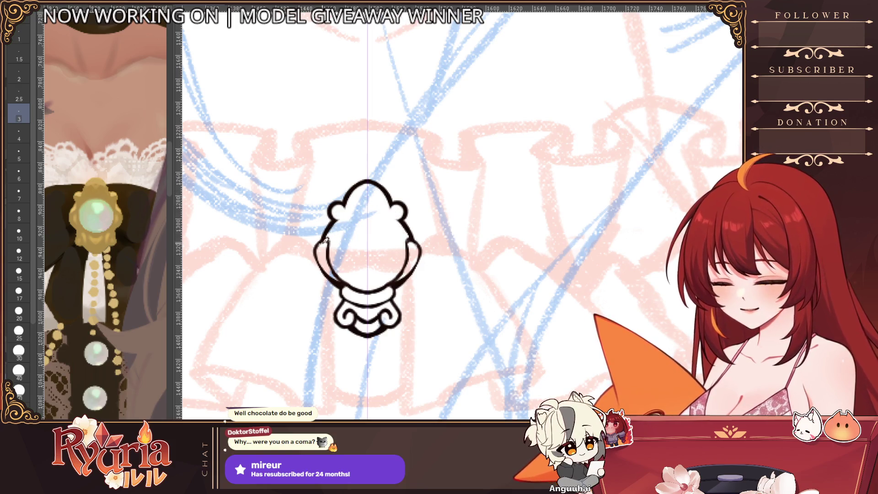
left_click_drag(345, 221, 330, 250)
key("ctrl+z")
key("ctrl+z")
key("ctrl+z")
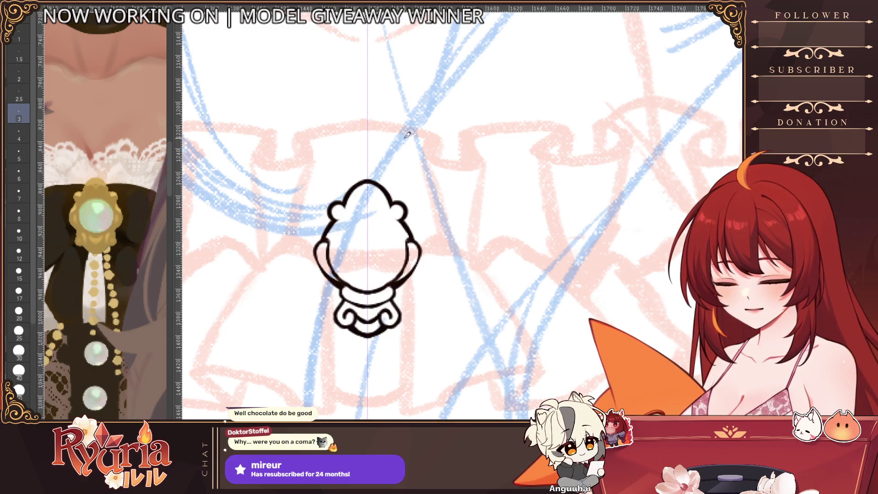
scroll(462, 268, "down", 3)
scroll(463, 268, "down", 3)
scroll(462, 270, "up", 5)
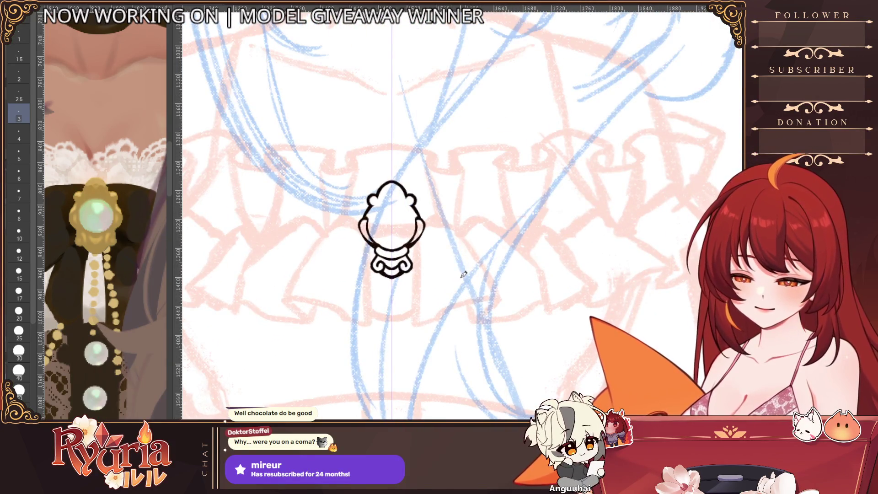
scroll(463, 274, "up", 3)
key("bracketright")
key("bracketright")
key("bracketright")
mouse_move(277, 220)
left_mouse_down()
mouse_move(315, 183)
mouse_move(329, 220)
mouse_move(300, 235)
left_mouse_up()
key("ctrl+z")
key("ctrl+z")
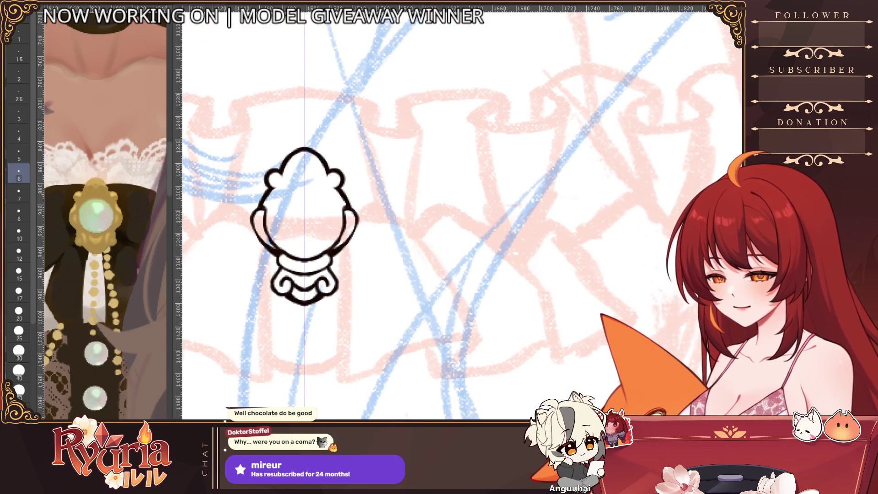
key("e")
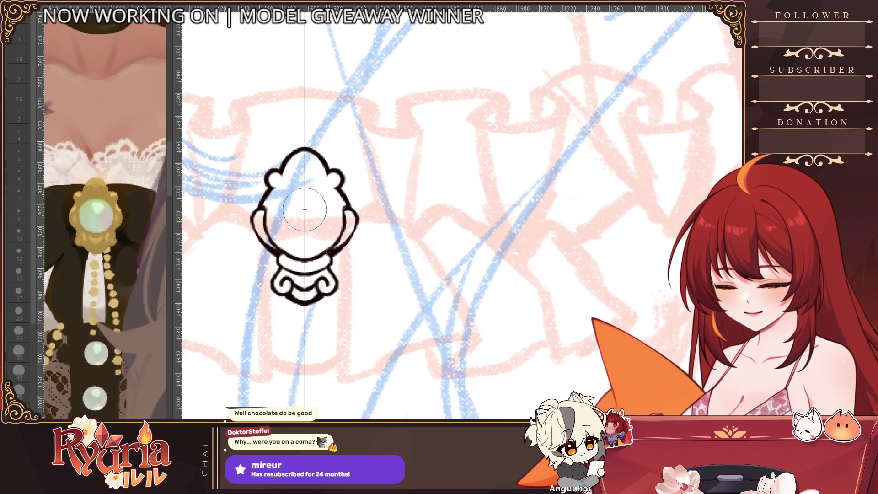
Step: Stamp a round disc in the brooch centre and scale it up with Ctrl+T to fill it
left_click(304, 209)
key("ctrl+t")
left_click_drag(305, 231, 304, 248)
key("Return")
scroll(322, 265, "down", 6)
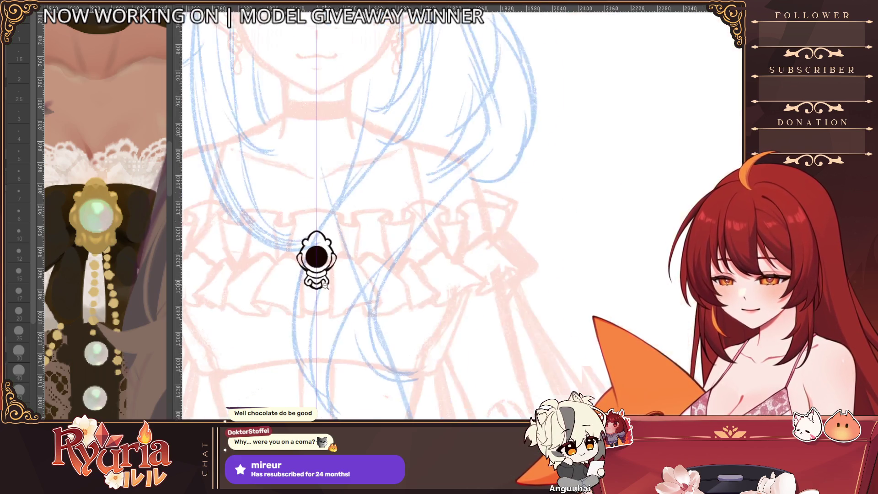
scroll(322, 265, "up", 5)
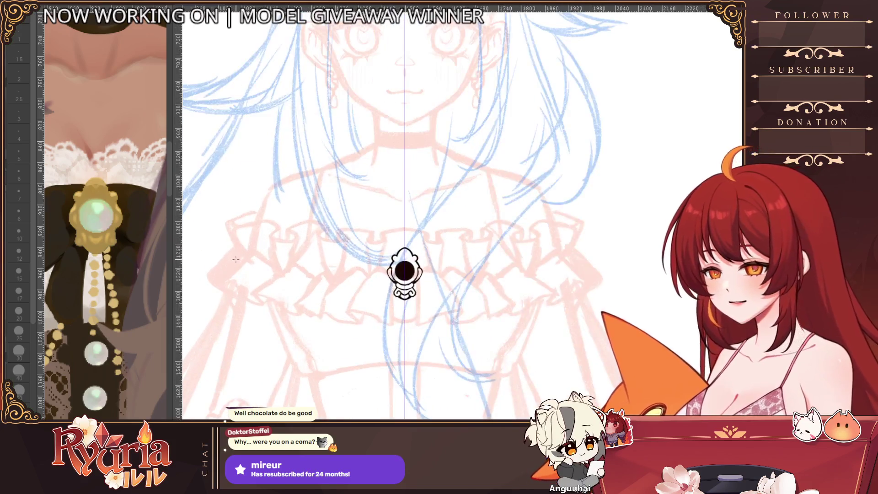
scroll(119, 197, "up", 2)
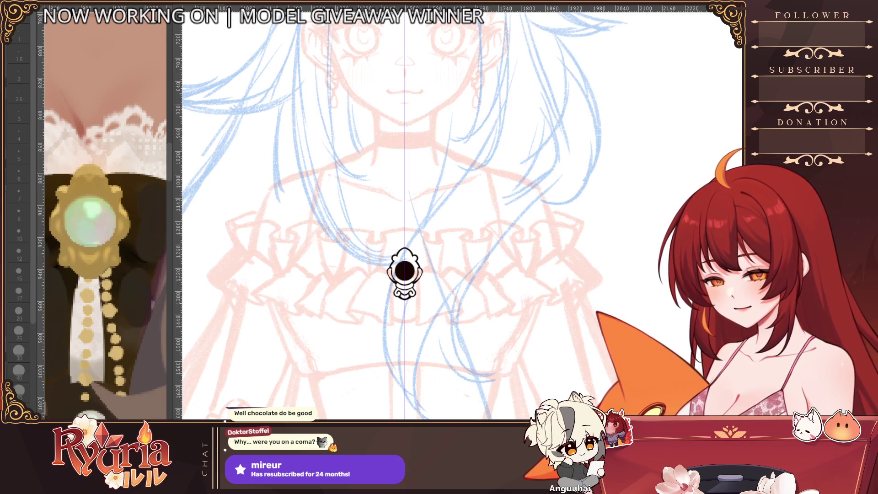
scroll(388, 274, "up", 2)
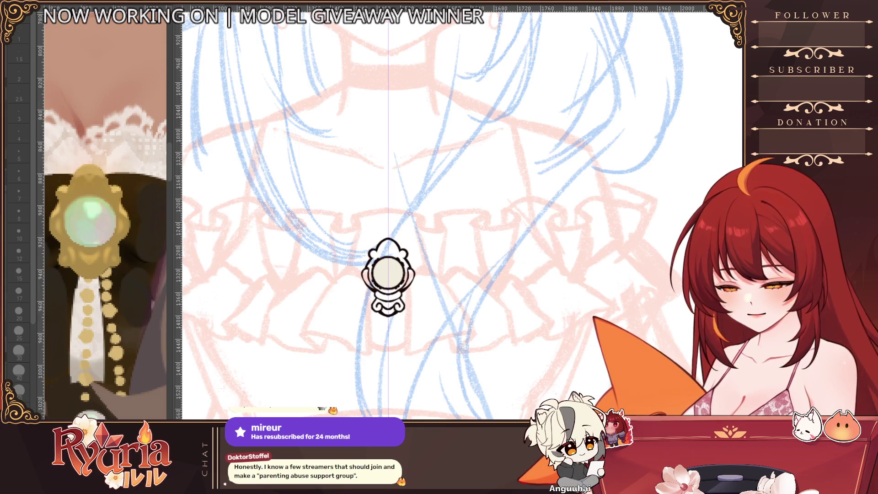
scroll(389, 274, "up", 2)
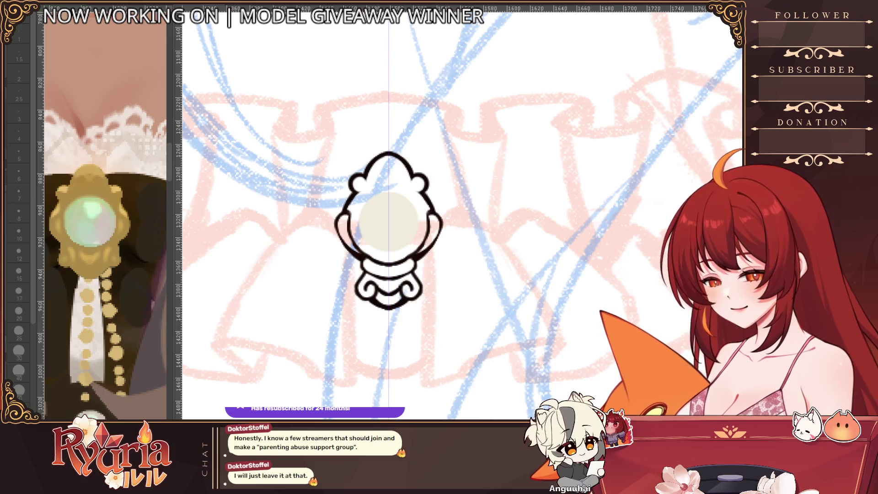
Step: Try outlining the centre gem with a small brush, undoing an accidental black fill and overlapping circles
left_click(19, 390)
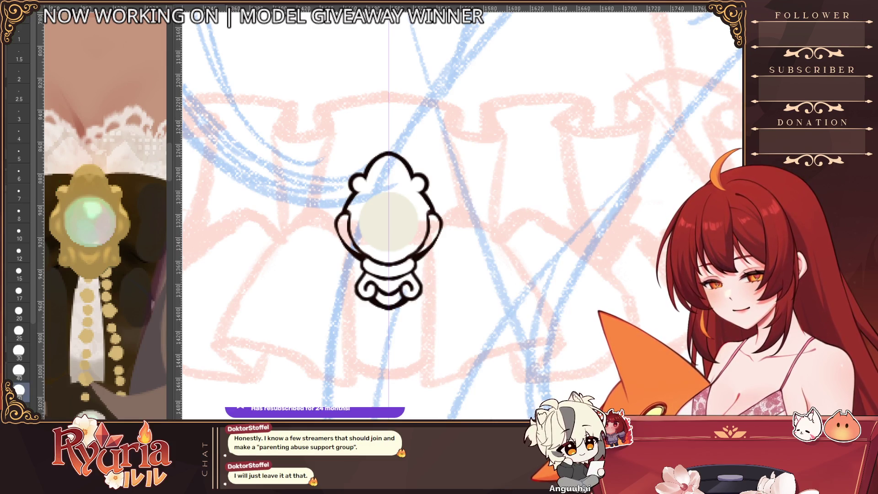
left_click(355, 183)
key("ctrl+z")
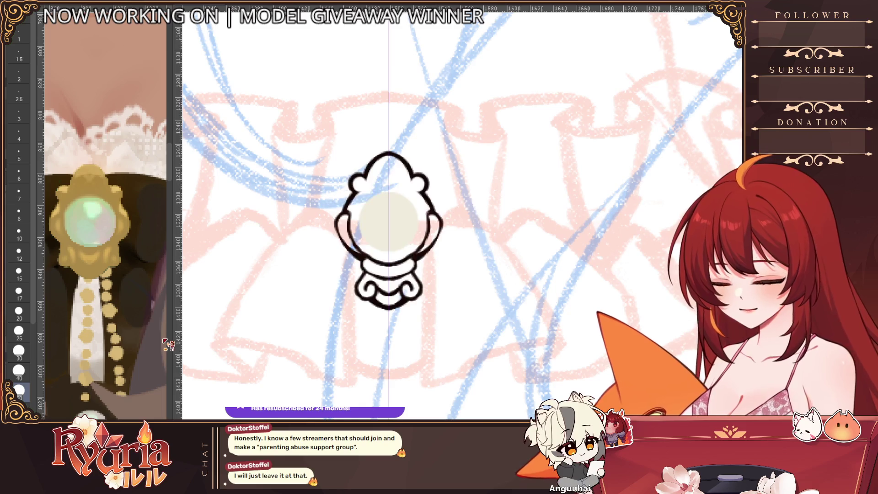
left_click(18, 114)
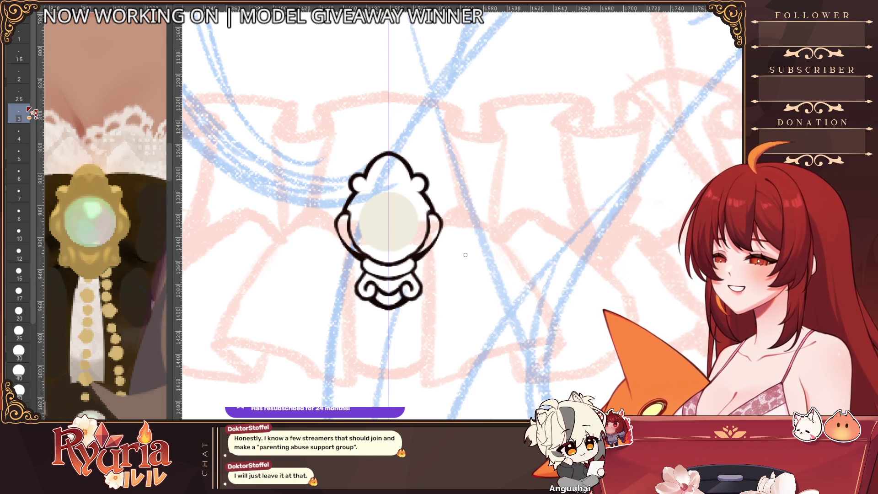
mouse_move(362, 188)
left_mouse_down()
mouse_move(366, 201)
mouse_move(419, 210)
mouse_move(402, 231)
left_mouse_up()
key("ctrl+z")
left_click_drag(363, 192, 416, 259)
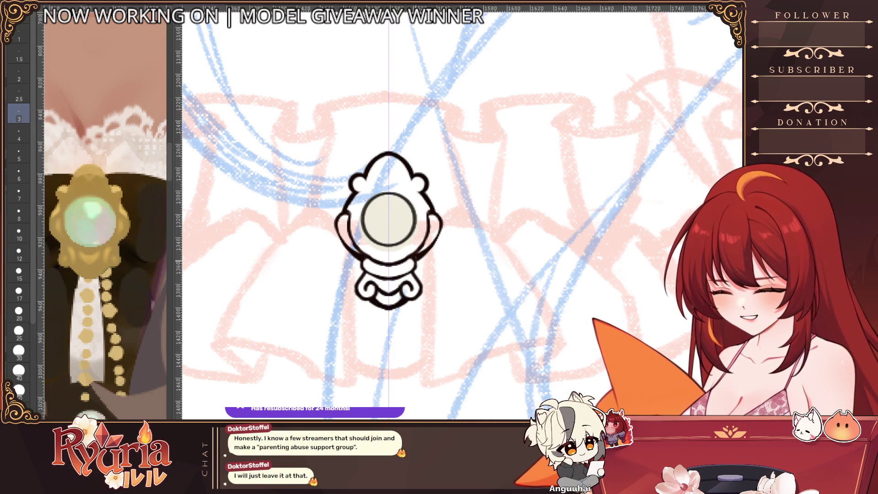
key("ctrl+z")
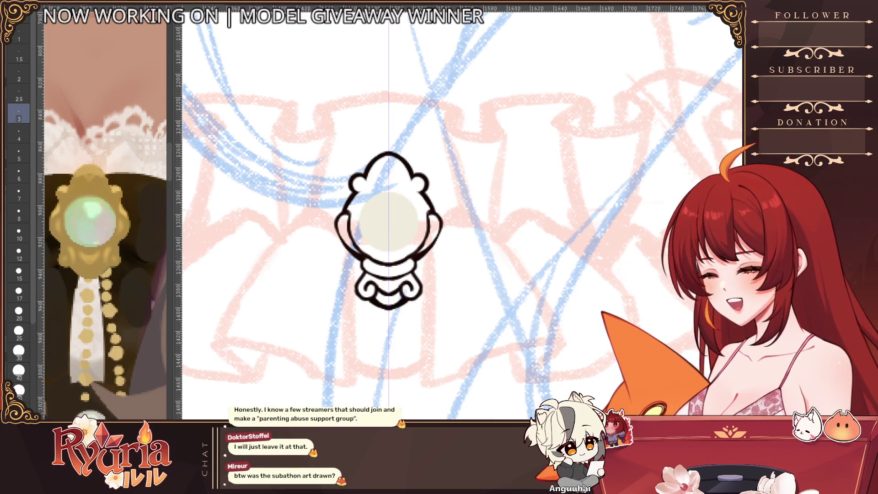
Step: Redraw one clean dark circle around the gem with a slightly thicker brush size
left_click(19, 138)
left_click_drag(370, 194, 413, 245)
key("ctrl+z")
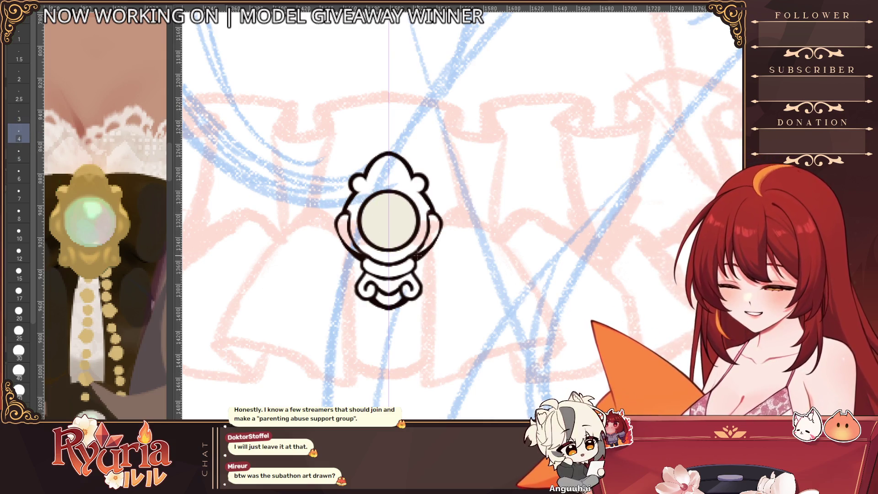
left_click_drag(358, 190, 417, 254)
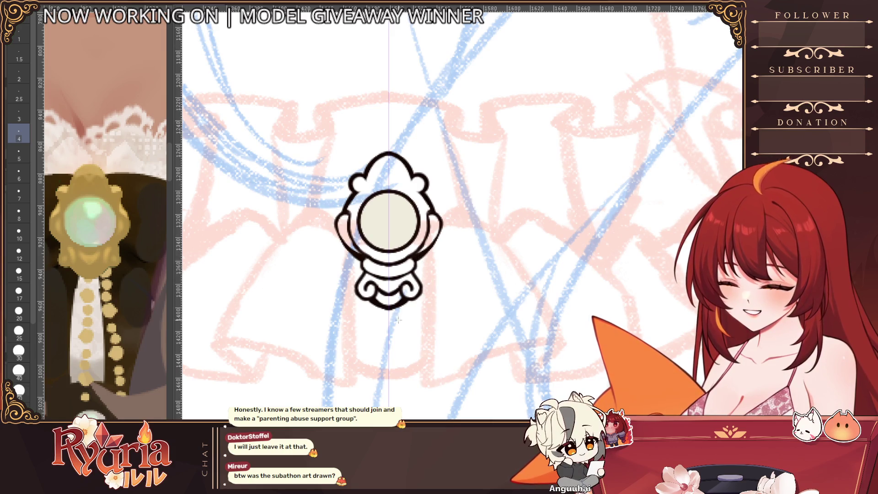
scroll(404, 317, "down", 3)
scroll(401, 357, "up", 1)
scroll(400, 357, "up", 1)
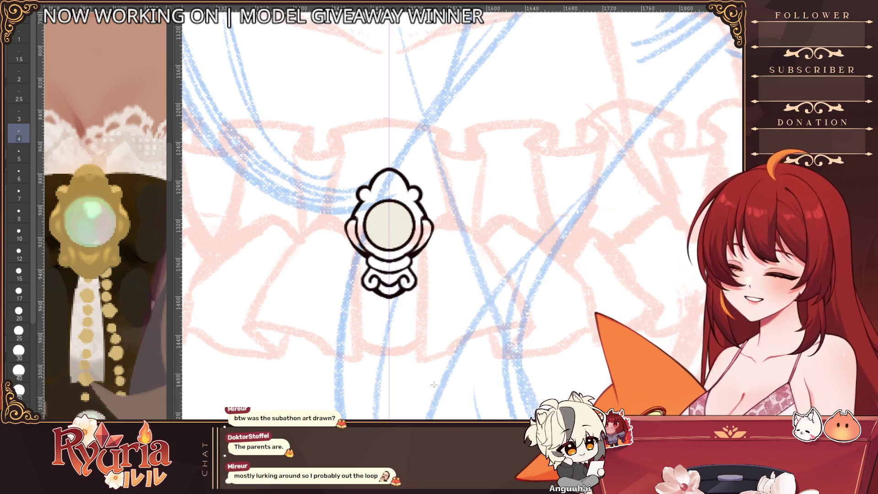
scroll(422, 280, "down", 5)
scroll(425, 293, "up", 5)
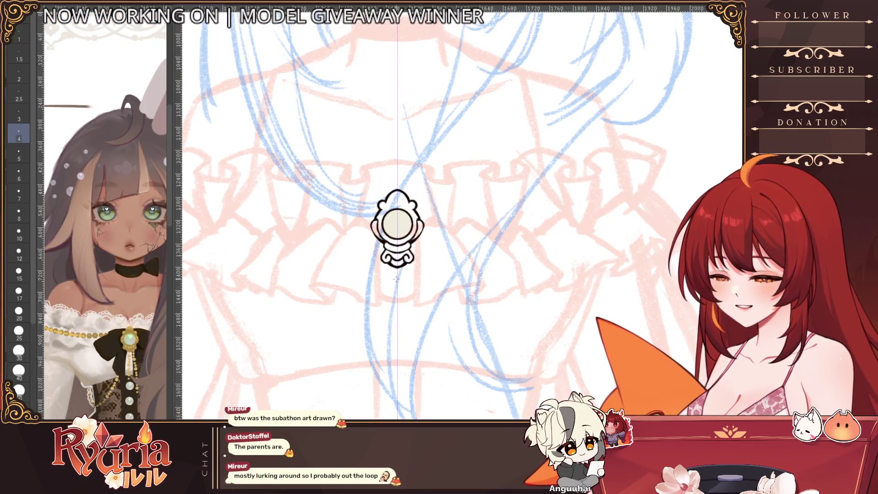
scroll(388, 279, "up", 2)
scroll(122, 351, "up", 3)
scroll(122, 351, "up", 1)
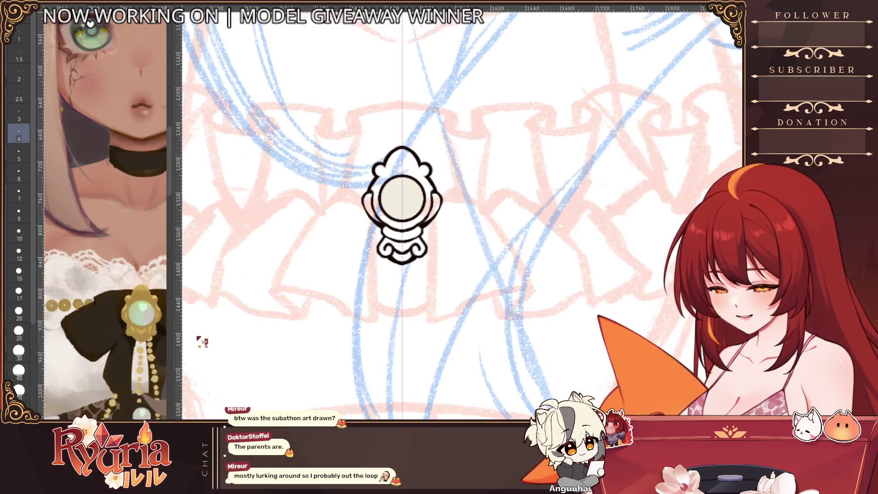
scroll(548, 300, "down", 3)
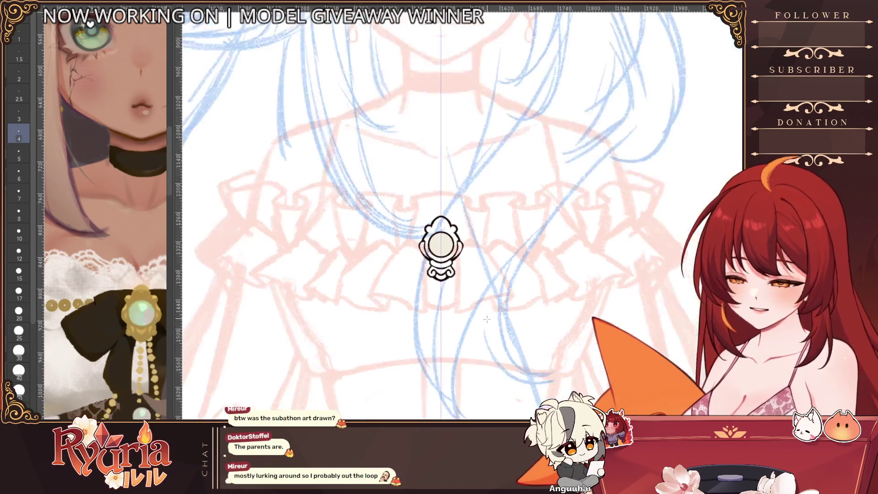
scroll(548, 300, "right", 2)
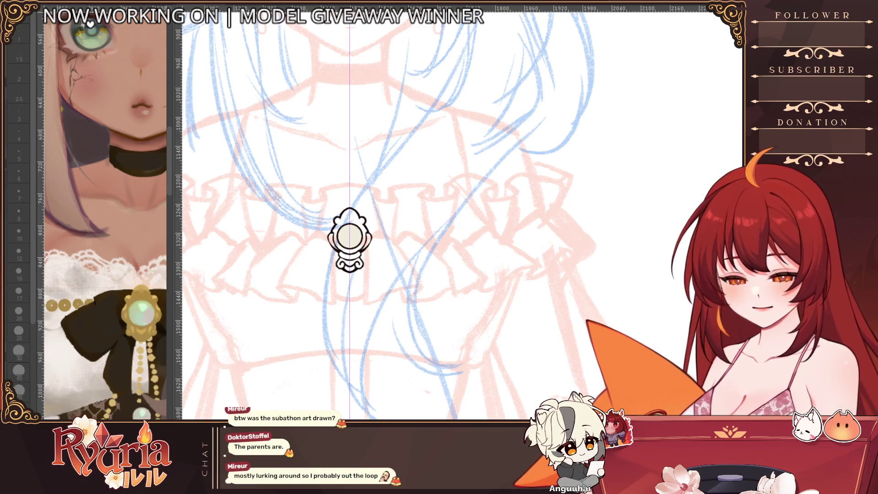
scroll(350, 238, "up", 2)
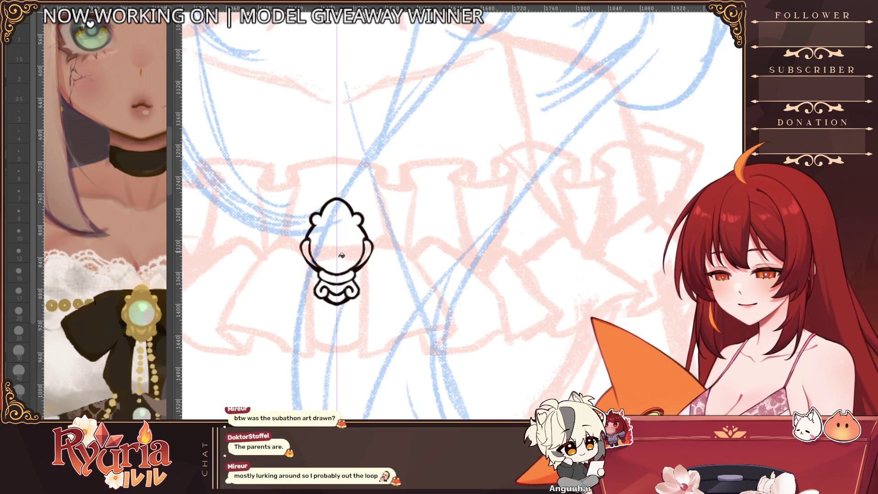
Step: Paint symmetrical gold into the brooch body with a size 15 brush, keeping the centre pale
left_click(49, 267)
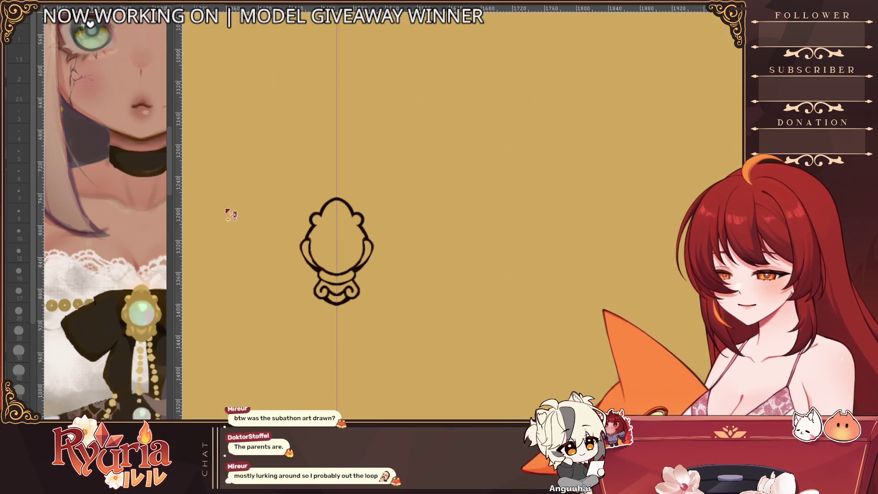
key("ctrl+z")
left_click(19, 272)
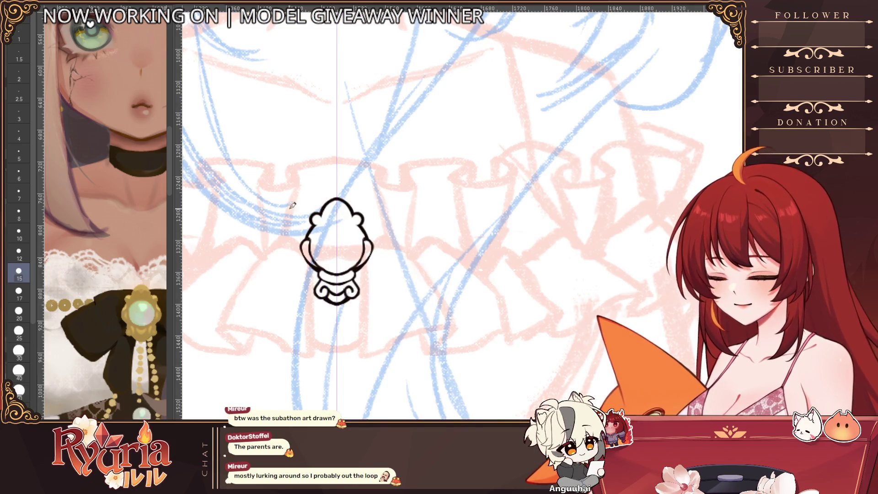
mouse_move(323, 260)
left_mouse_down()
mouse_move(326, 274)
mouse_move(323, 205)
mouse_move(338, 189)
mouse_move(326, 227)
mouse_move(331, 296)
mouse_move(349, 275)
mouse_move(359, 302)
mouse_move(369, 304)
mouse_move(354, 314)
mouse_move(350, 304)
left_mouse_up()
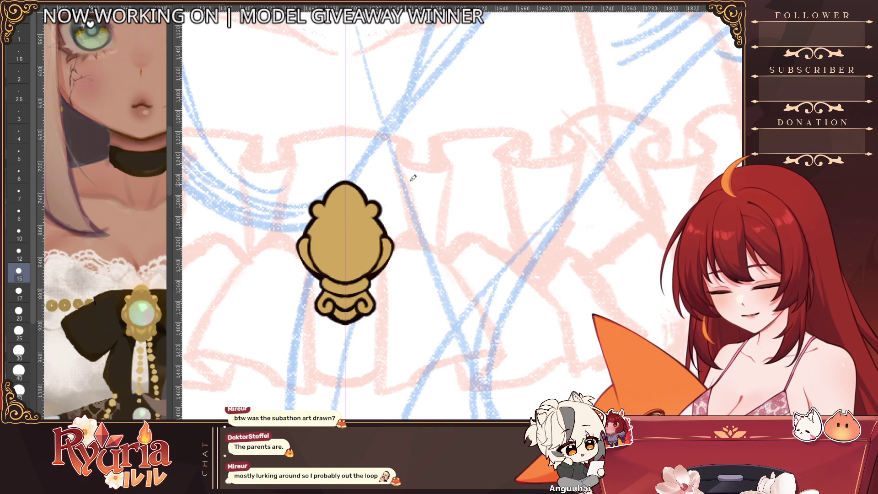
scroll(405, 183, "down", 2)
scroll(408, 281, "down", 5)
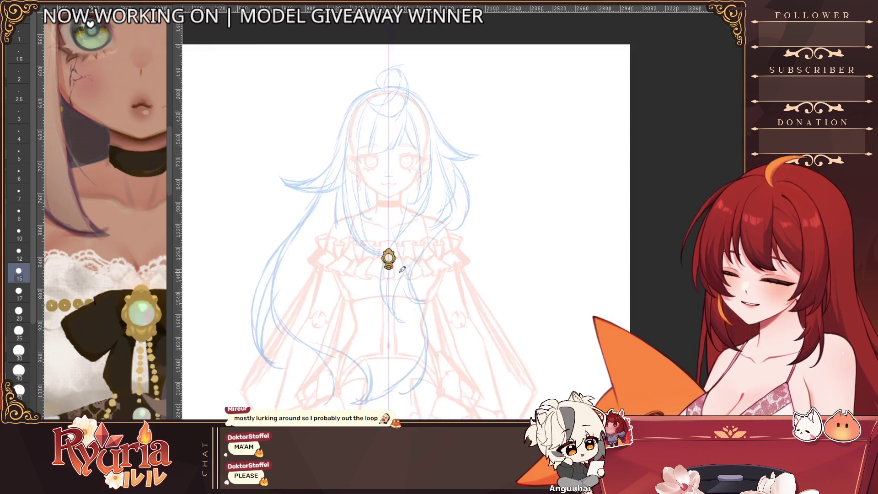
Step: Zoom in on the brooch and step the brush through sizes 25 and 40
scroll(397, 255, "up", 8)
scroll(396, 255, "up", 3)
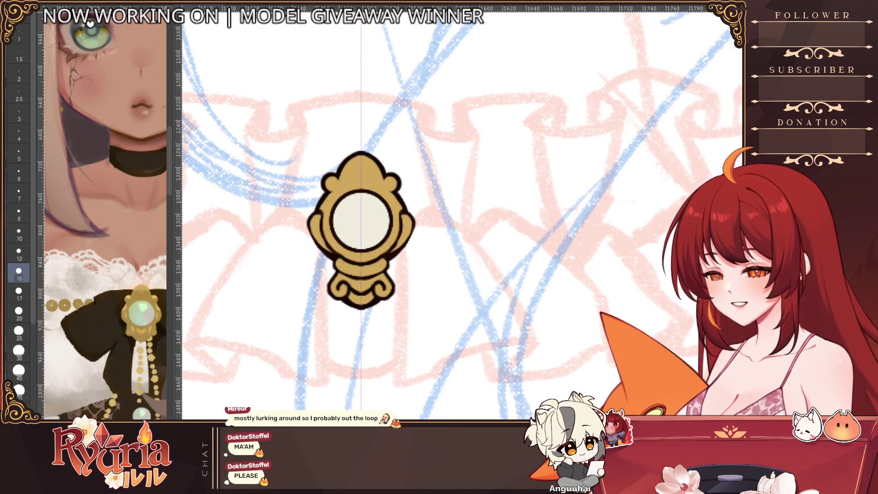
key("bracketright")
key("bracketright")
key("bracketright")
key("bracketright")
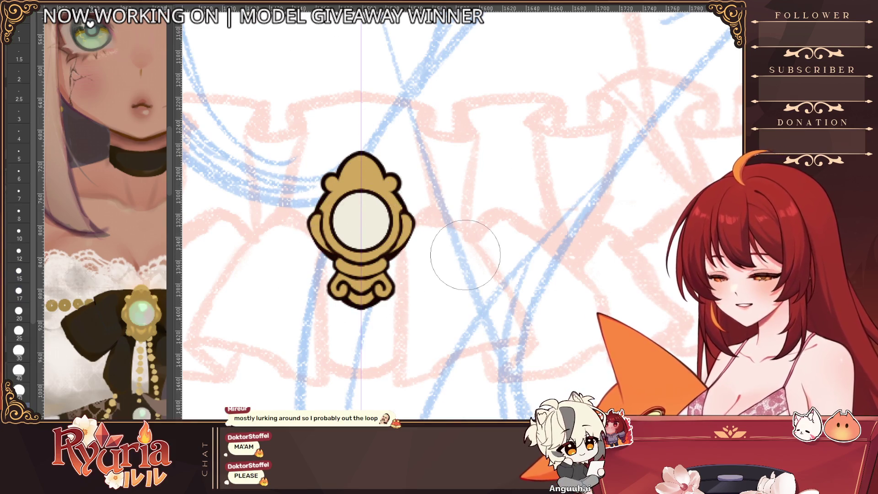
key("bracketleft")
key("bracketleft")
key("bracketleft")
key("bracketright")
key("bracketright")
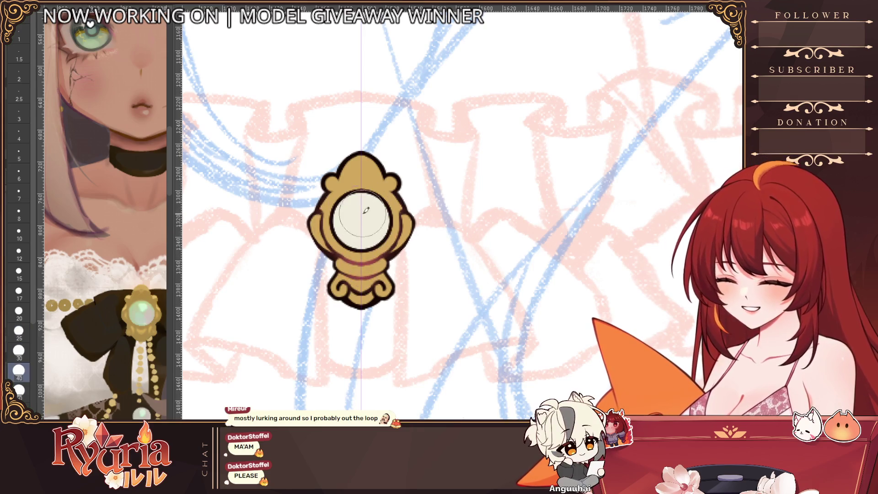
scroll(453, 221, "down", 5)
scroll(463, 327, "down", 3)
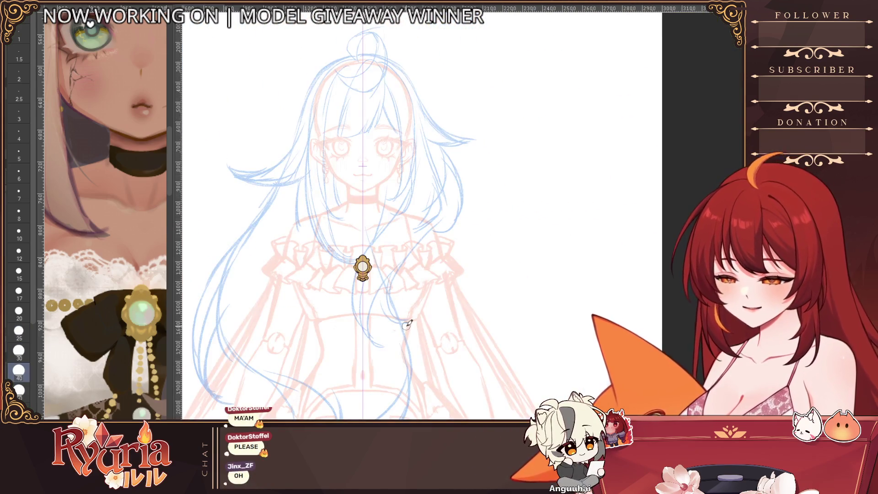
Step: Hide the gold brooch, comparing shown and hidden, and set the brush to size 15
key("ctrl+z")
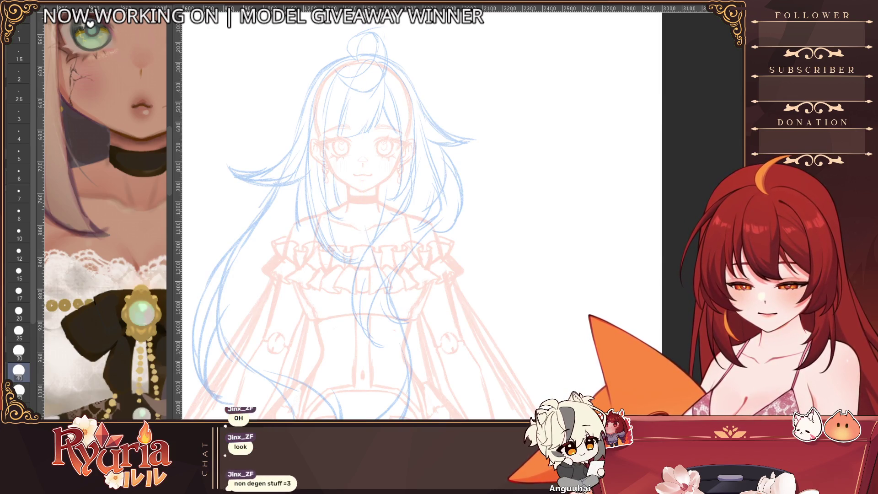
key("ctrl+y")
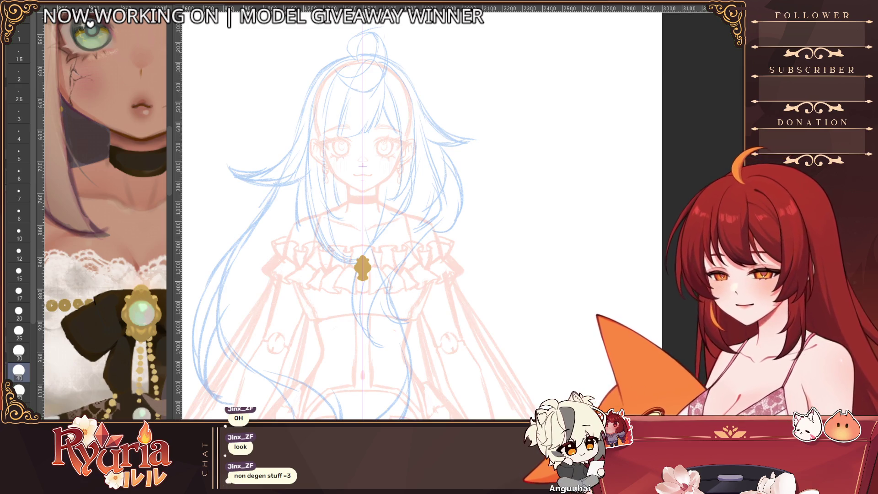
key("ctrl+z")
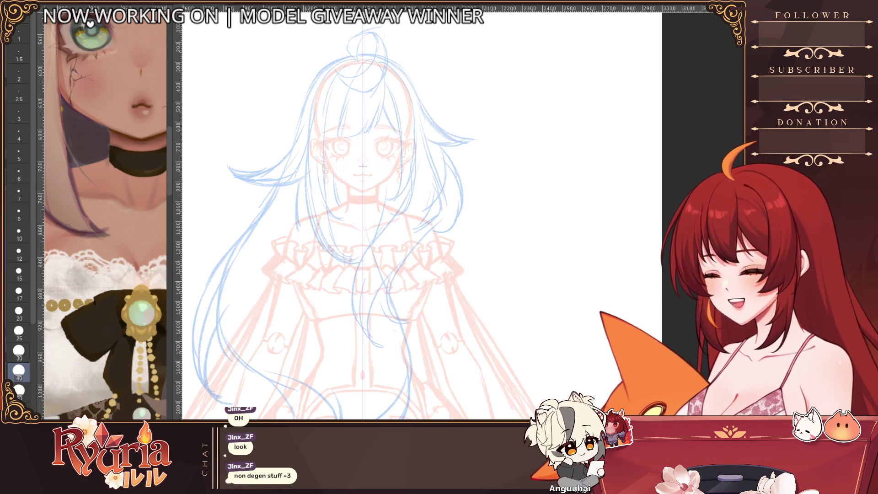
left_click(19, 273)
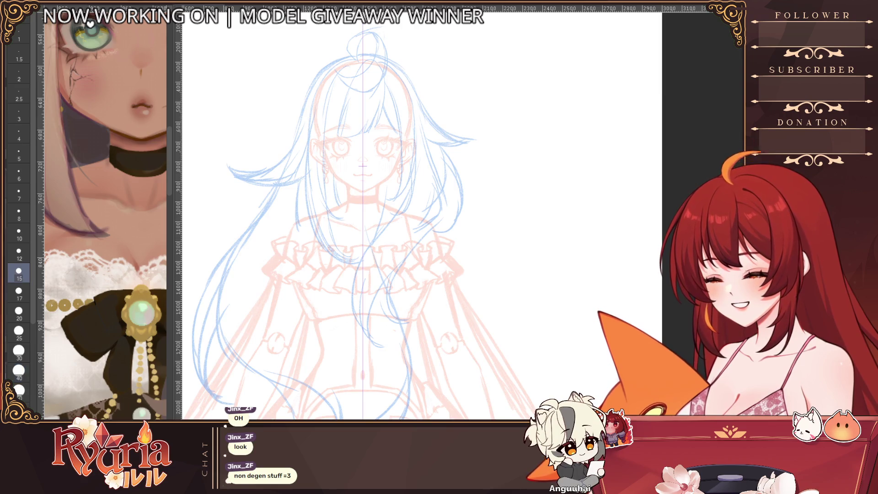
Step: Tilt the canvas counter-clockwise and set a size 6 brush for inking
scroll(316, 366, "up", 3)
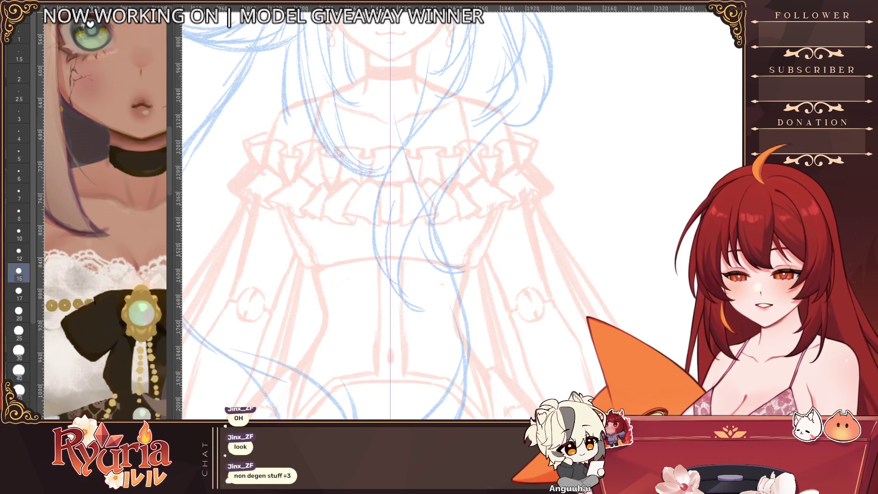
left_click_drag(347, 64, 314, 59)
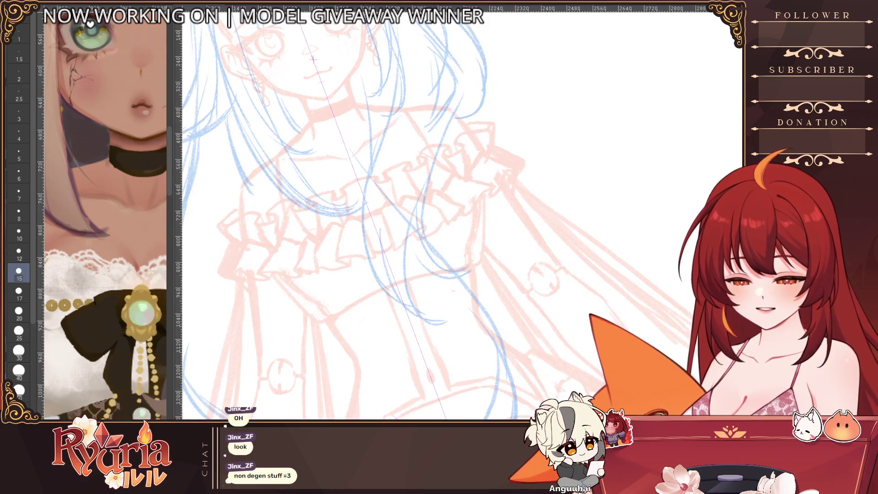
scroll(366, 209, "up", 3)
key("ctrl+z")
left_click(18, 173)
Step: Ink mirrored bow wings around the brooch, extend and close the loops, then reset canvas rotation
mouse_move(307, 215)
left_mouse_down()
mouse_move(439, 170)
mouse_move(366, 238)
left_mouse_up()
left_click_drag(439, 170, 407, 231)
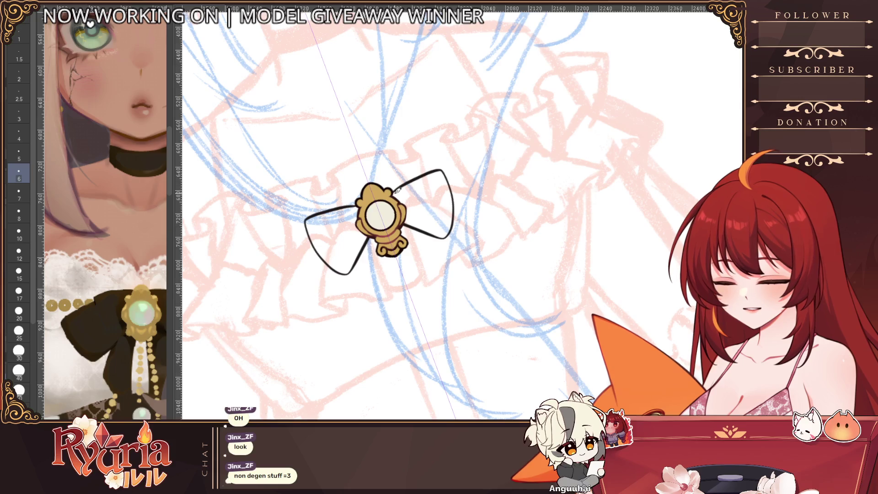
key("ctrl+z")
mouse_move(394, 193)
left_mouse_down()
mouse_move(451, 222)
mouse_move(403, 231)
left_mouse_up()
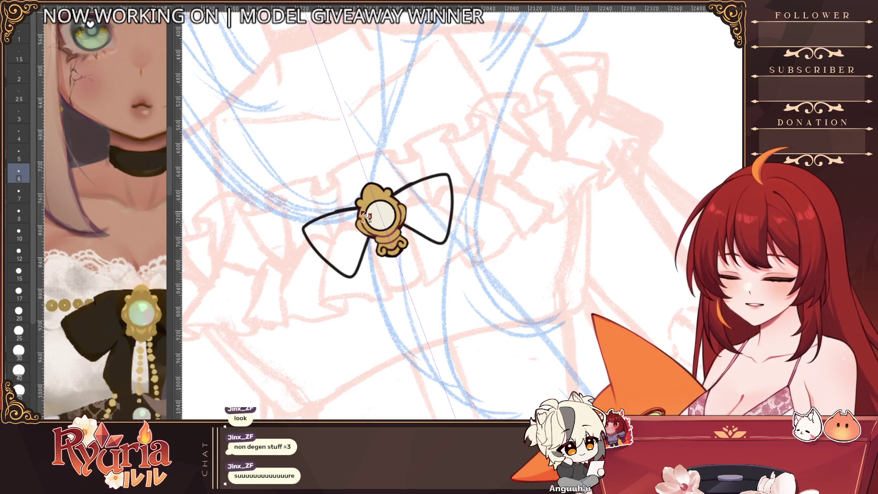
scroll(412, 224, "down", 2)
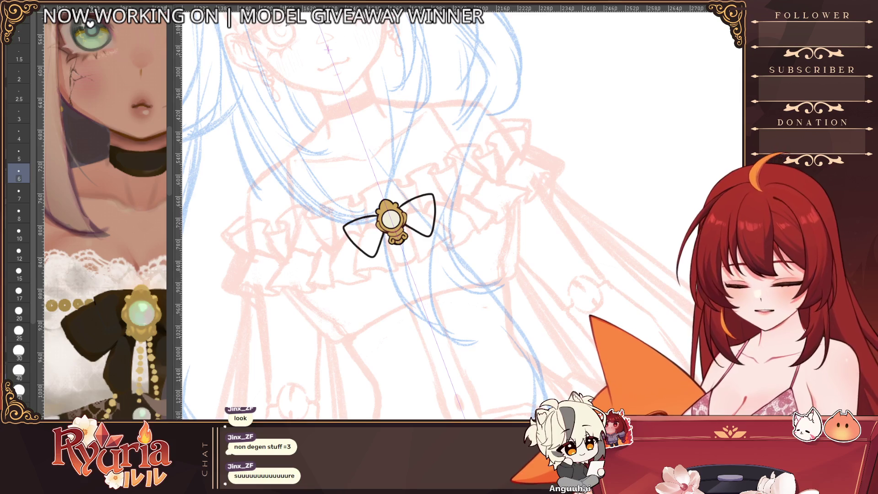
left_click_drag(402, 206, 445, 203)
mouse_move(377, 218)
left_mouse_down()
mouse_move(342, 242)
mouse_move(384, 275)
left_mouse_up()
left_click_drag(447, 206, 432, 255)
scroll(392, 221, "down", 5)
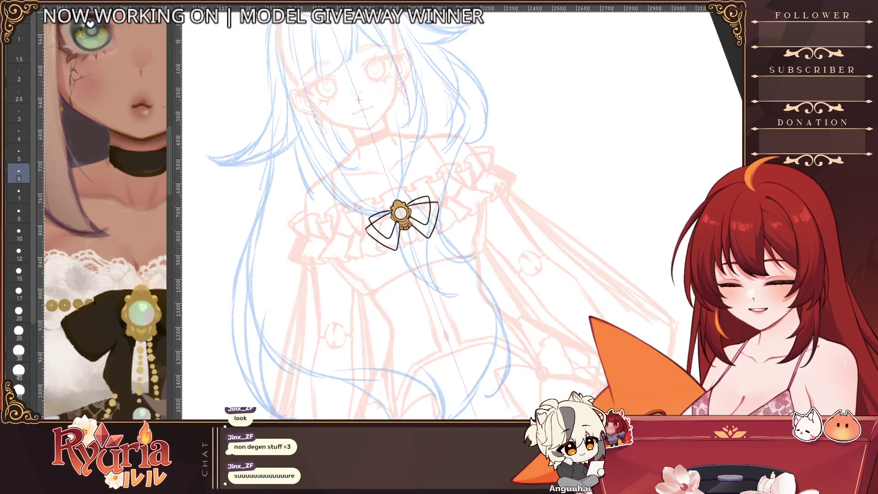
key("ctrl+0")
scroll(541, 275, "right", 3)
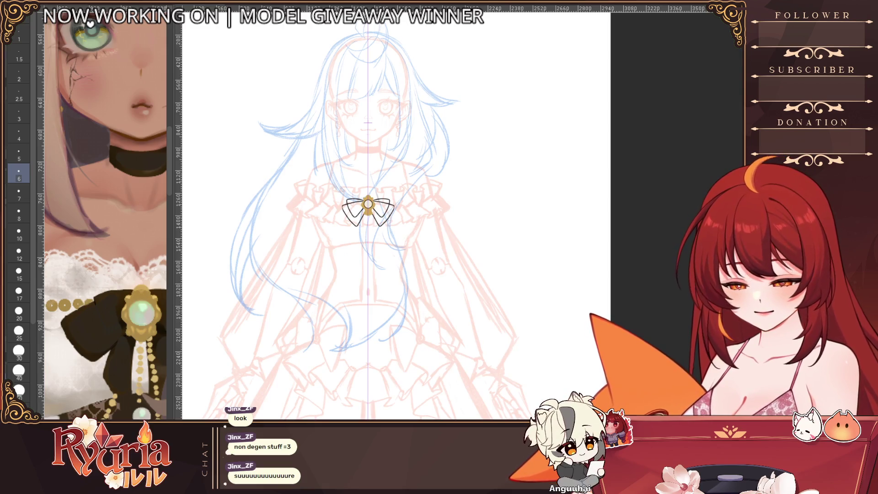
Step: Retrace the left bow loop's outer edge at size 6 and try small strokes at the loop corners
scroll(369, 196, "up", 4)
scroll(370, 196, "up", 2)
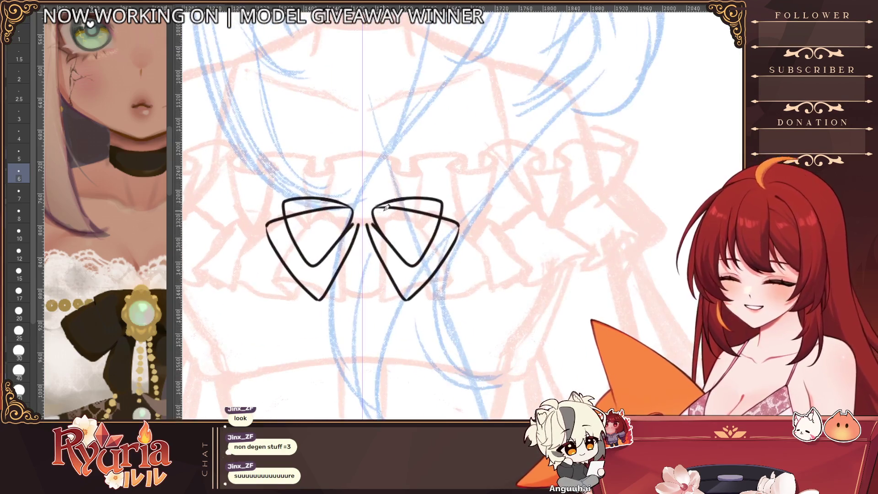
scroll(361, 197, "down", 1)
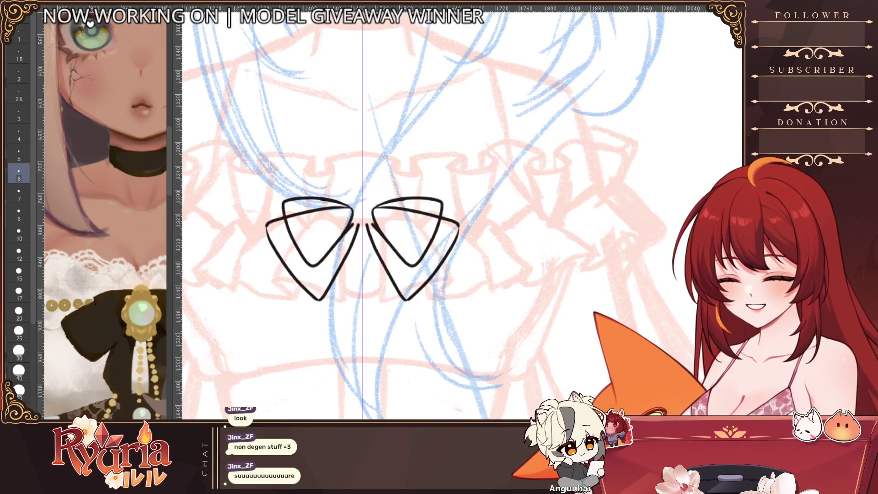
key("bracketright")
key("bracketright")
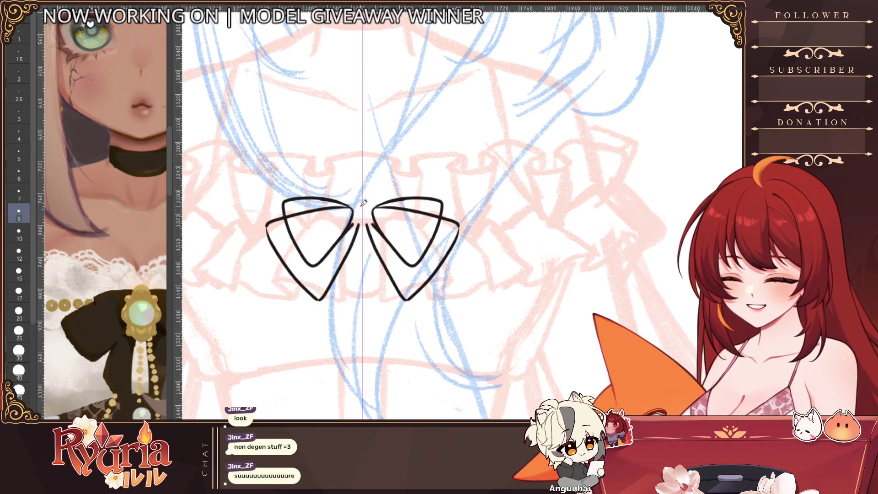
scroll(413, 156, "down", 2)
scroll(368, 185, "up", 3)
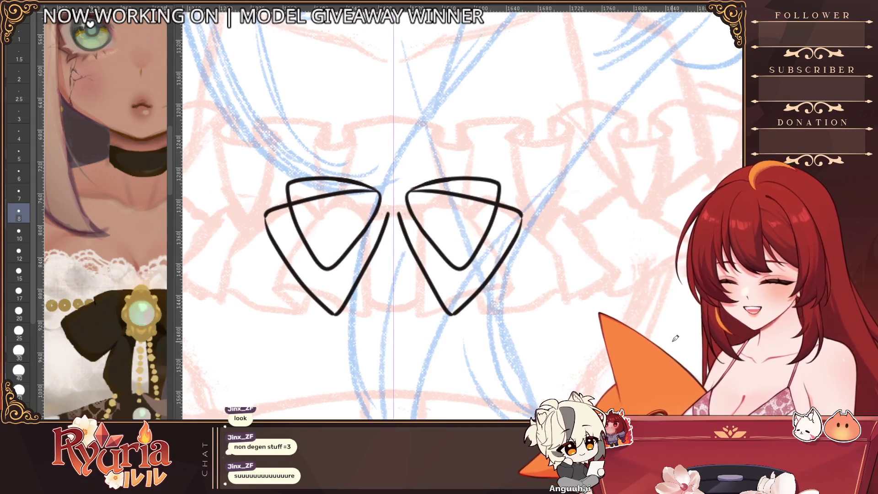
scroll(254, 211, "up", 2)
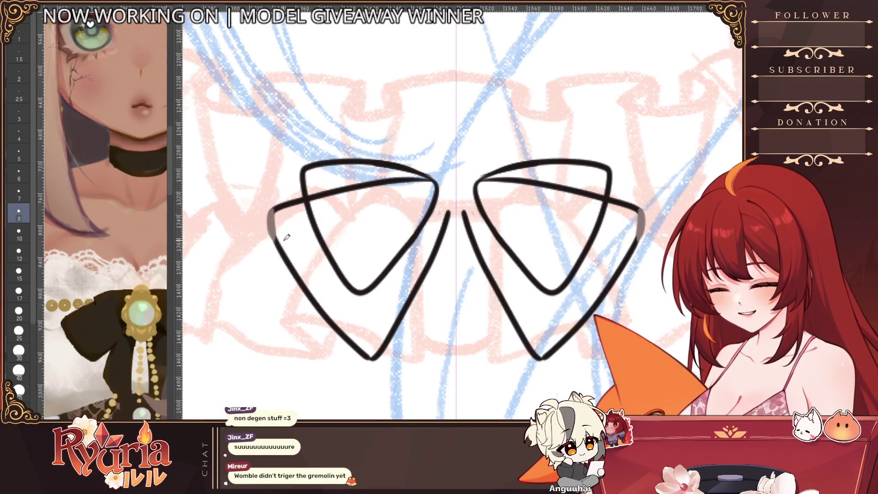
key("bracketleft")
left_click_drag(273, 210, 281, 249)
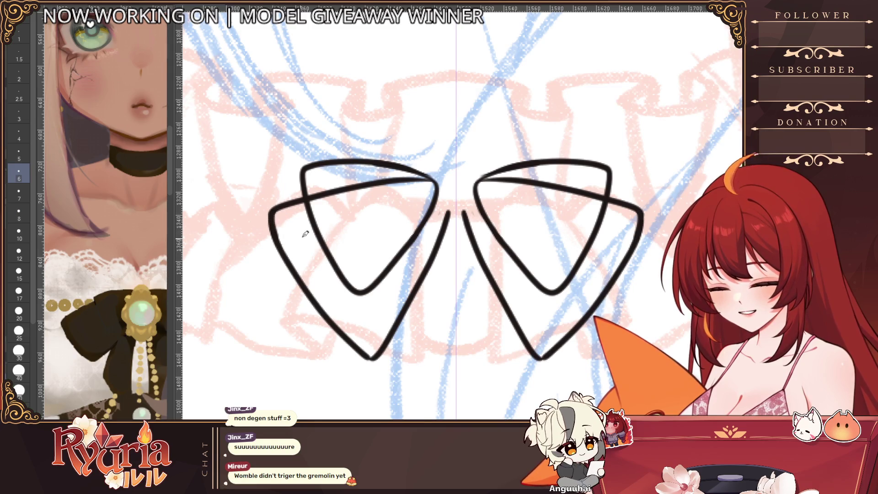
scroll(281, 249, "down", 2)
left_click_drag(304, 307, 326, 316)
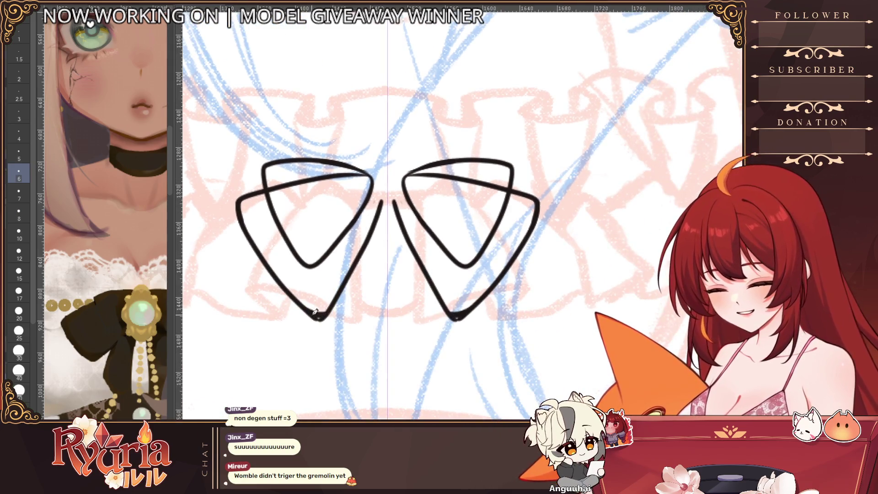
key("bracketright")
key("bracketright")
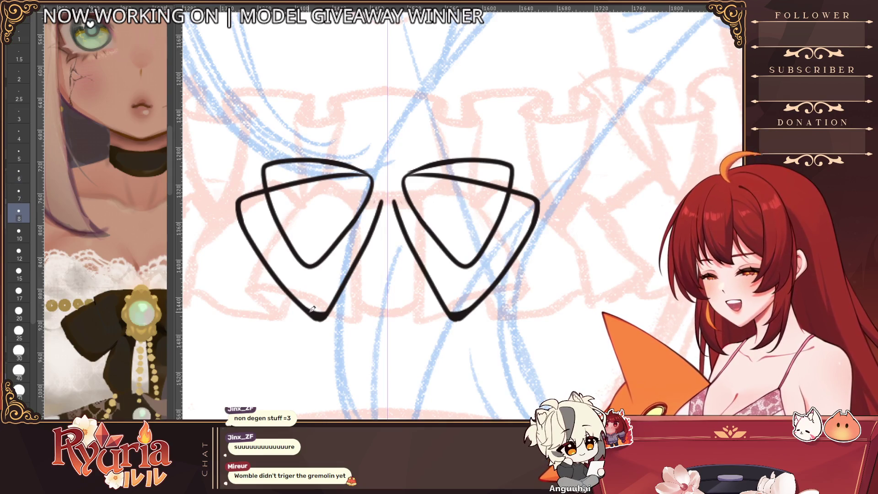
key("ctrl+z")
Step: Try mirrored curves along the bow's inner edges at sizes 6 and 5, undoing them
key("ctrl+z")
scroll(391, 232, "down", 2)
scroll(391, 232, "up", 2)
left_click_drag(392, 224, 392, 243)
key("bracketleft")
key("bracketleft")
key("ctrl+z")
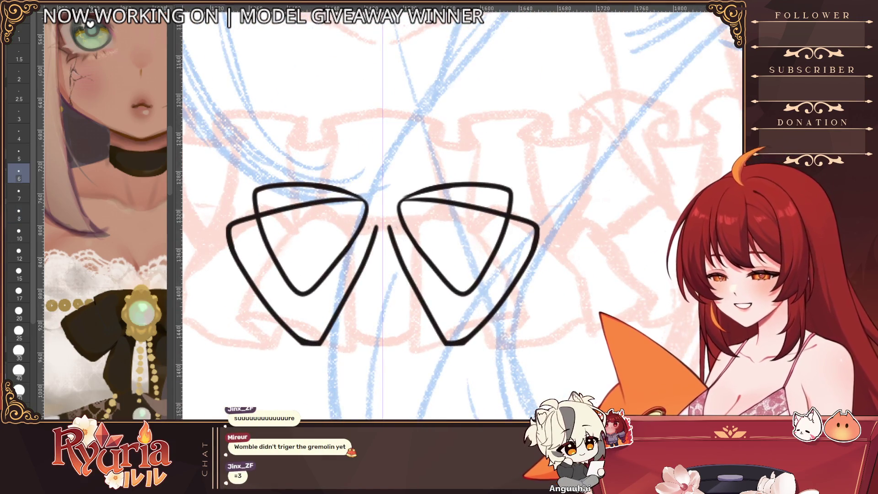
key("bracketleft")
mouse_move(392, 233)
left_mouse_down()
mouse_move(397, 203)
mouse_move(423, 197)
mouse_move(388, 204)
mouse_move(394, 261)
left_mouse_up()
key("ctrl+z")
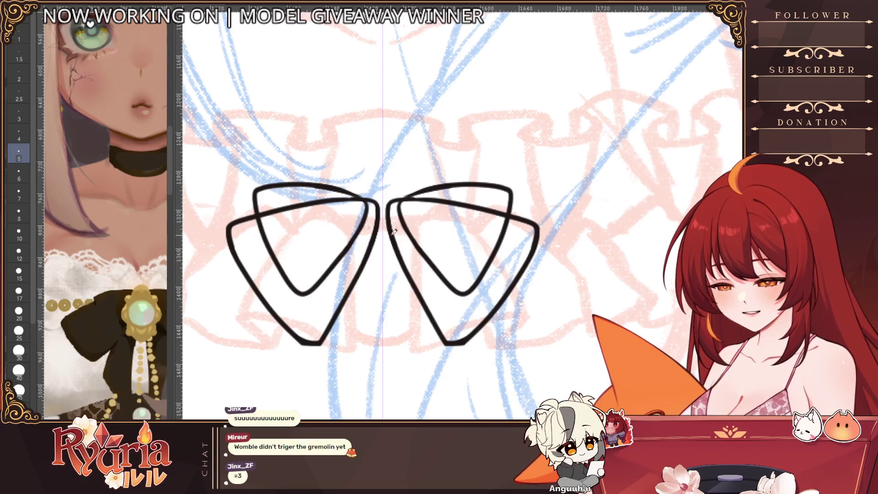
Step: Draw fold lines along the loops and redraw the bottom-tip folds with thicker lines
left_click_drag(393, 217, 451, 340)
key("ctrl+z")
key("bracketleft")
key("bracketleft")
key("ctrl+z")
key("bracketright")
key("bracketright")
left_click_drag(425, 312, 452, 341)
key("ctrl+z")
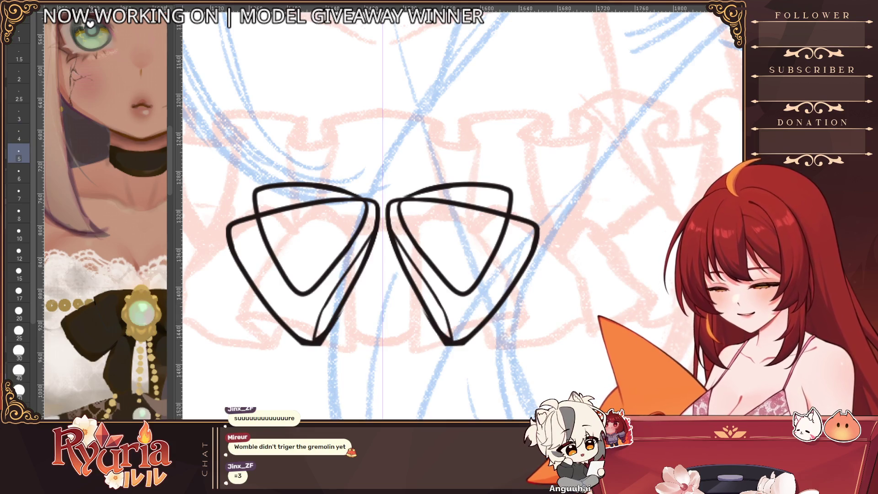
key("bracketright")
key("bracketright")
key("ctrl+z")
left_click_drag(417, 296, 452, 342)
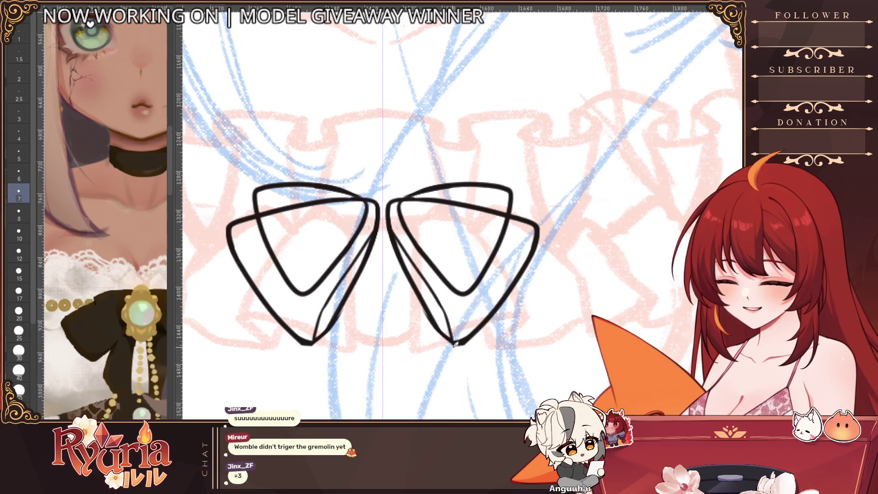
Step: Draw a thin mirrored inner fold line inside each bow loop
scroll(507, 338, "down", 3)
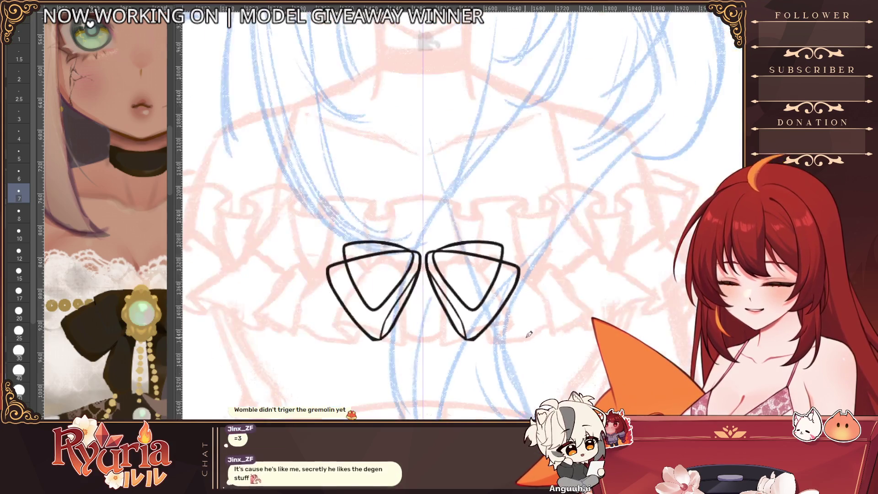
scroll(423, 313, "up", 2)
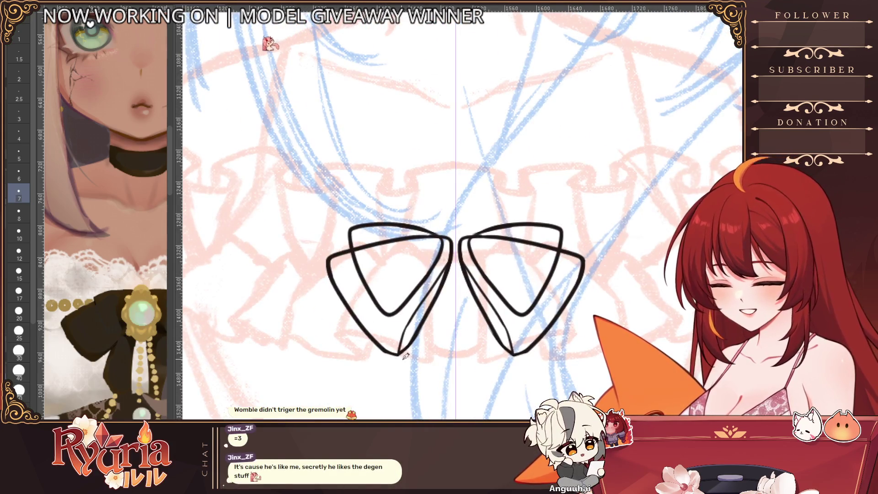
scroll(204, 103, "up", 1)
key("bracketleft")
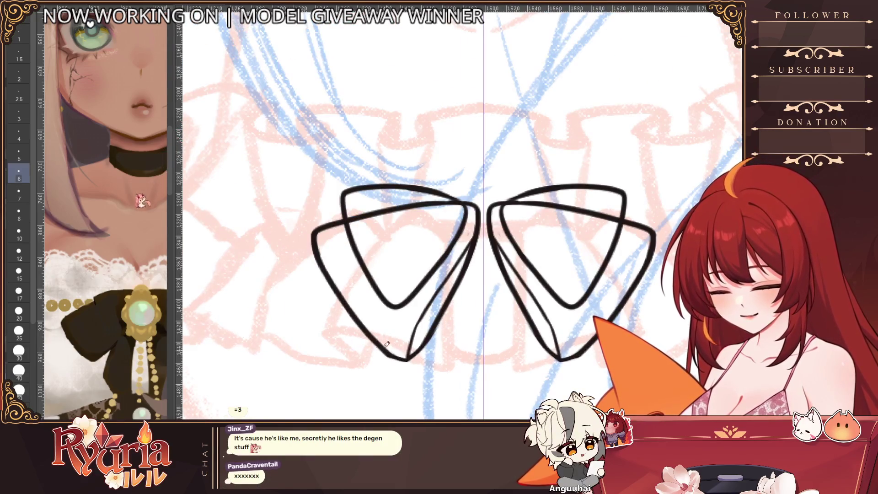
scroll(424, 281, "down", 6)
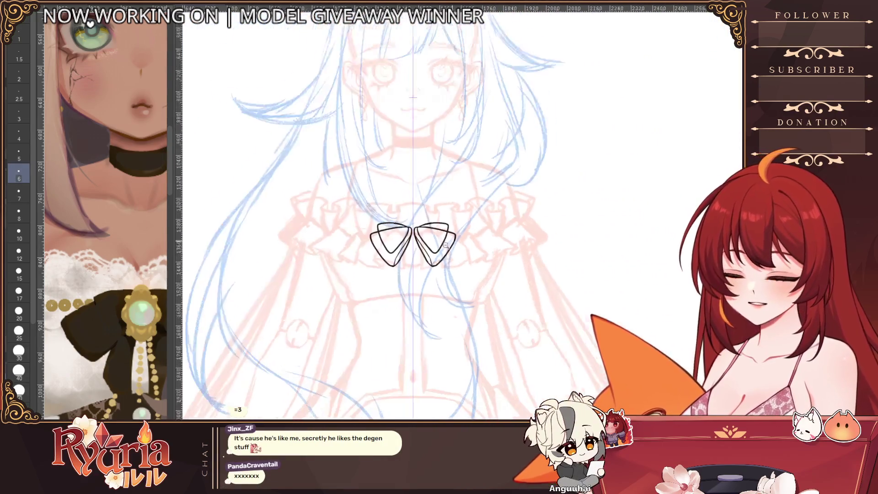
scroll(424, 280, "up", 3)
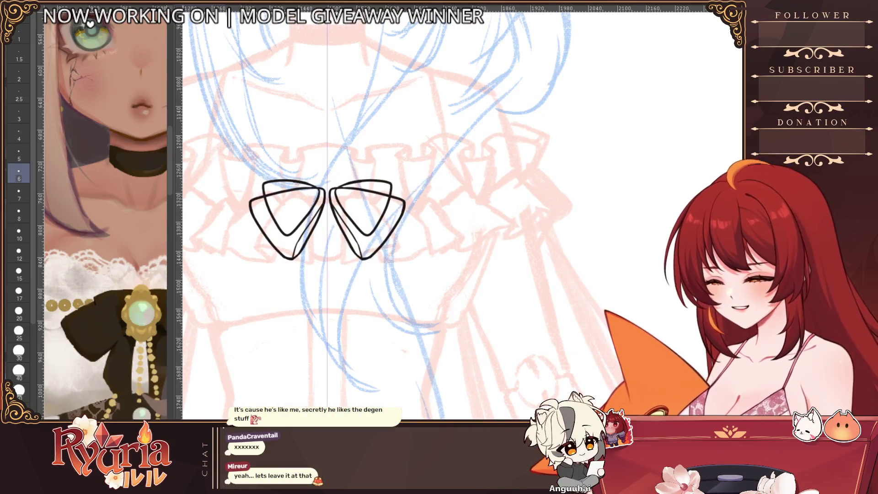
scroll(364, 233, "up", 2)
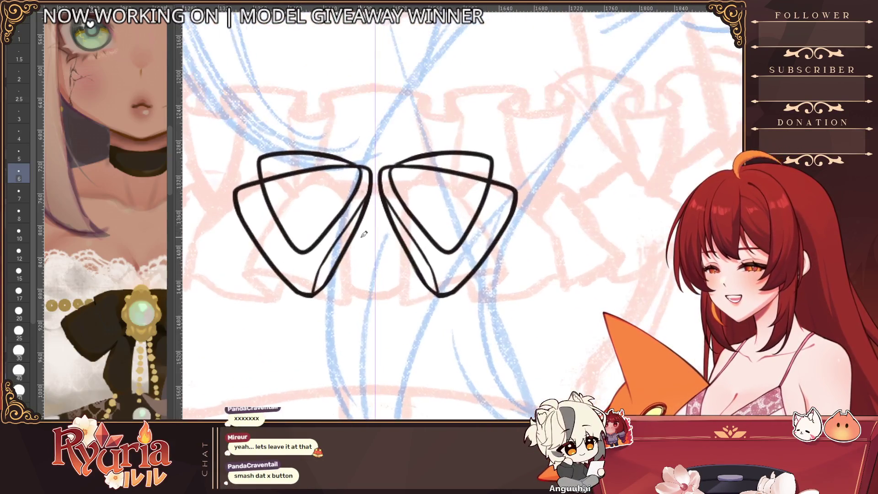
key("bracketleft")
key("bracketleft")
key("bracketleft")
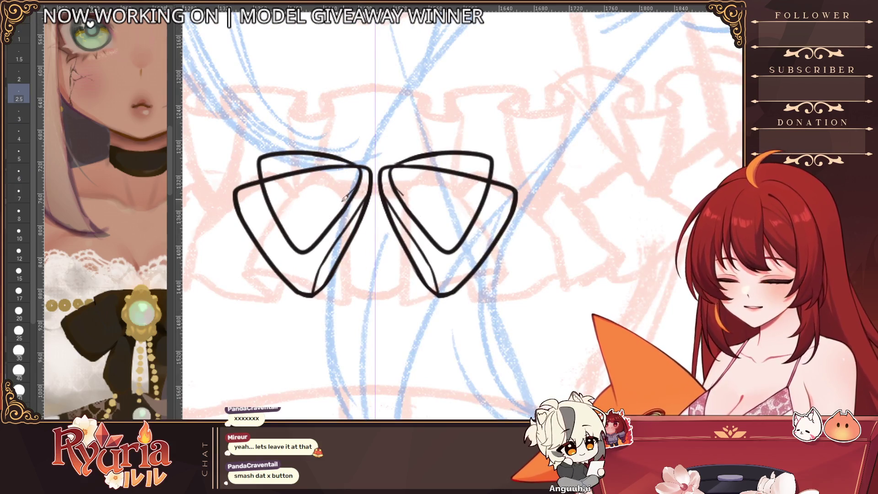
mouse_move(361, 182)
left_mouse_down()
mouse_move(305, 250)
mouse_move(318, 230)
left_mouse_up()
key("bracketright")
key("bracketright")
key("bracketright")
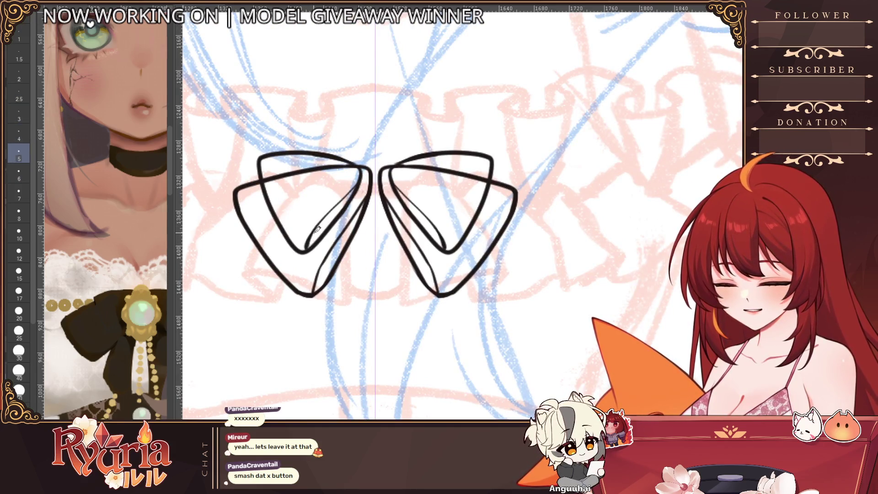
scroll(323, 235, "down", 5)
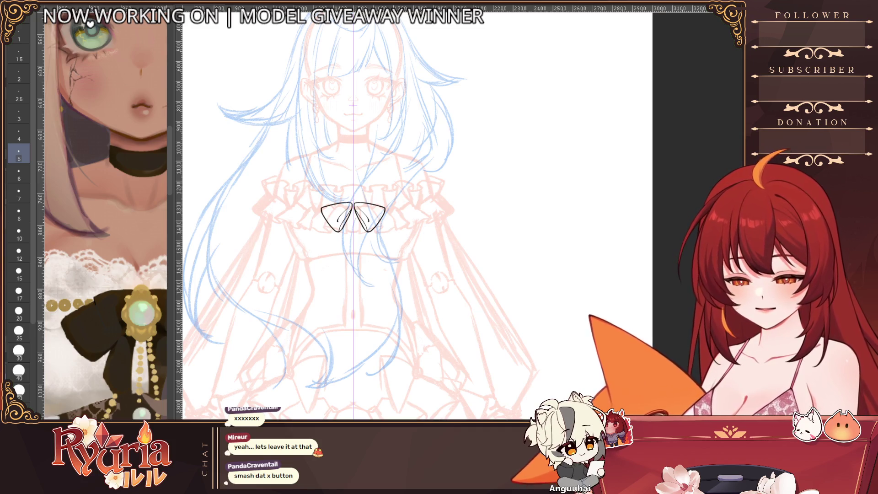
Step: Erase the inner curve strokes inside the bow loops with an enlarged eraser
key("e")
scroll(369, 198, "up", 4)
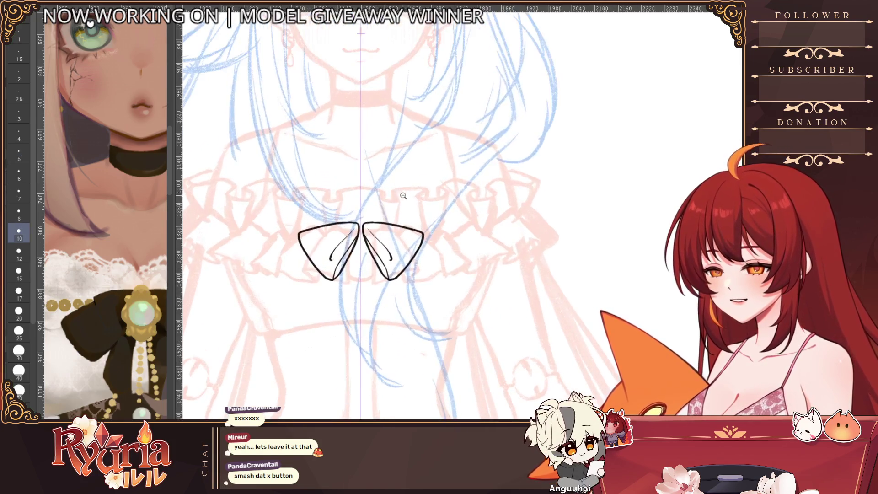
key("bracketright")
left_click_drag(339, 247, 332, 258)
left_click_drag(383, 244, 392, 262)
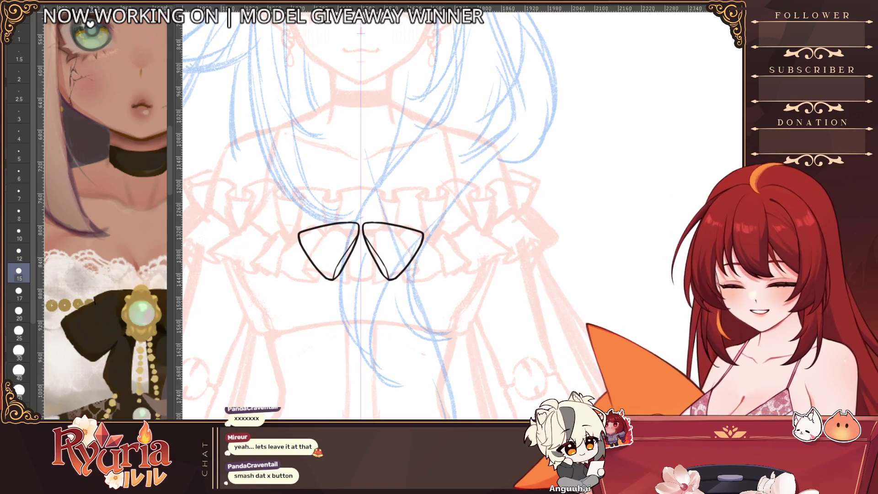
key("ctrl+z")
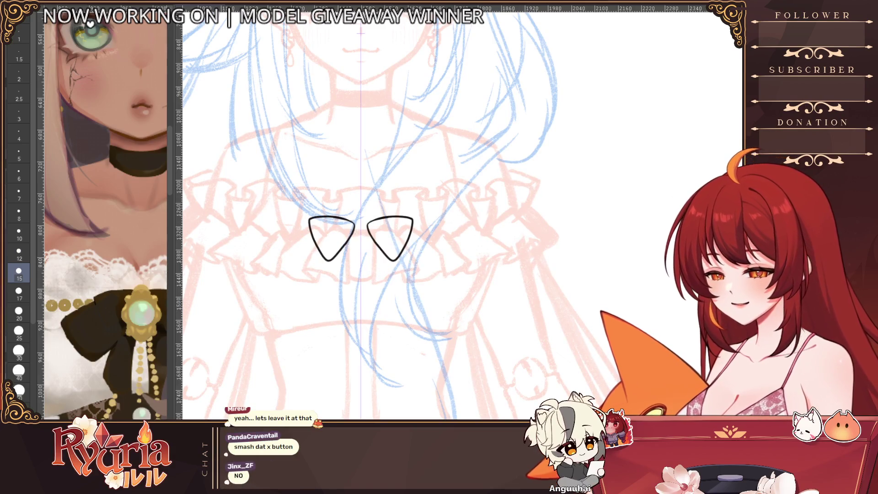
scroll(353, 231, "up", 4)
Step: Redraw a thinner inner curve in the bow loops with a smaller pen
key("p")
key("ctrl+z")
key("ctrl+z")
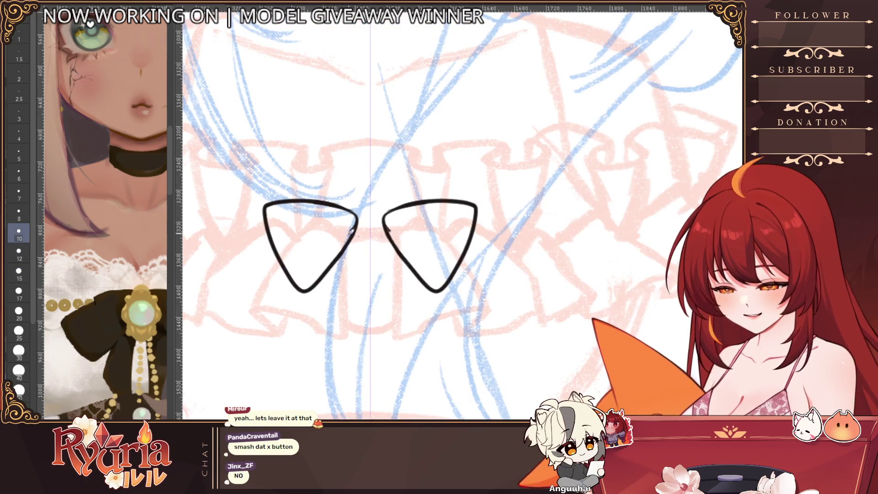
key("ctrl+z")
key("bracketleft")
key("bracketleft")
key("bracketleft")
left_click_drag(353, 231, 306, 288)
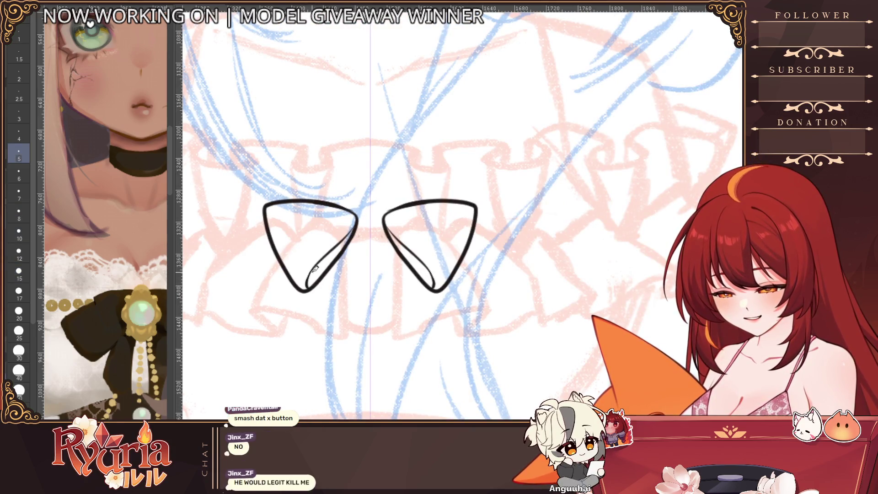
scroll(369, 234, "down", 5)
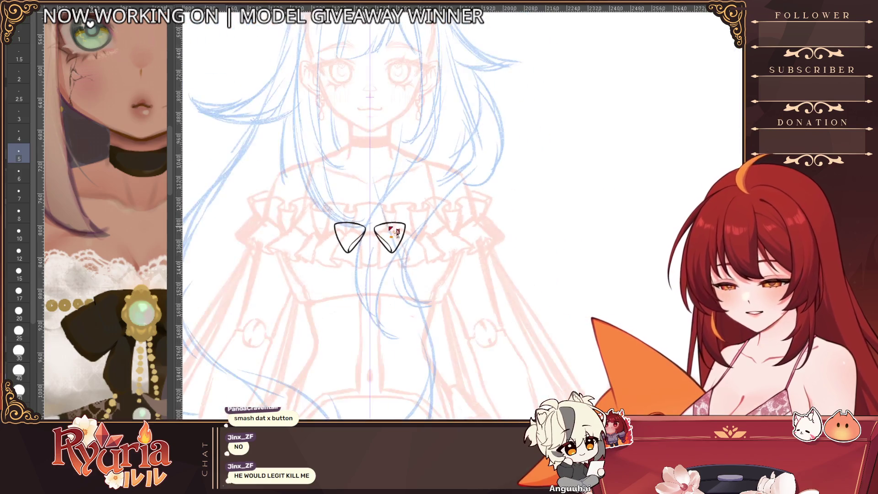
Step: Toggle the bow's outer triangles on and off to compare, keeping them
key("ctrl+z")
key("ctrl+y")
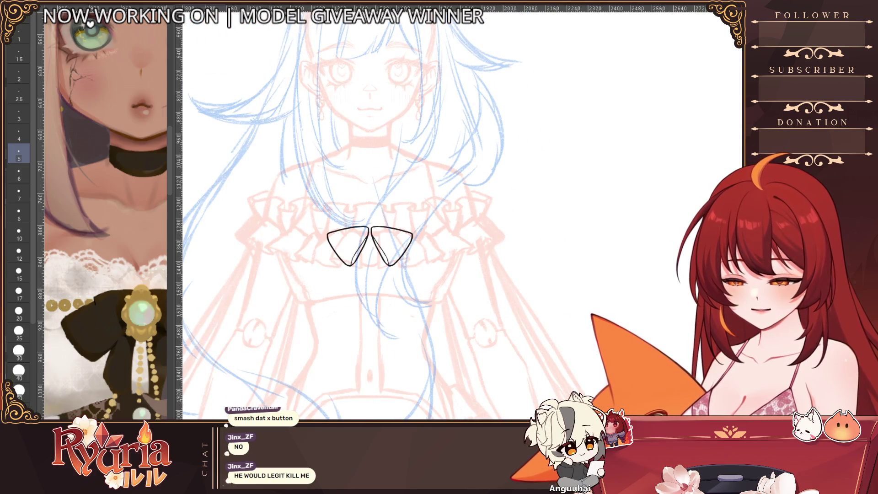
key("ctrl+z")
key("ctrl+y")
scroll(360, 231, "up", 2)
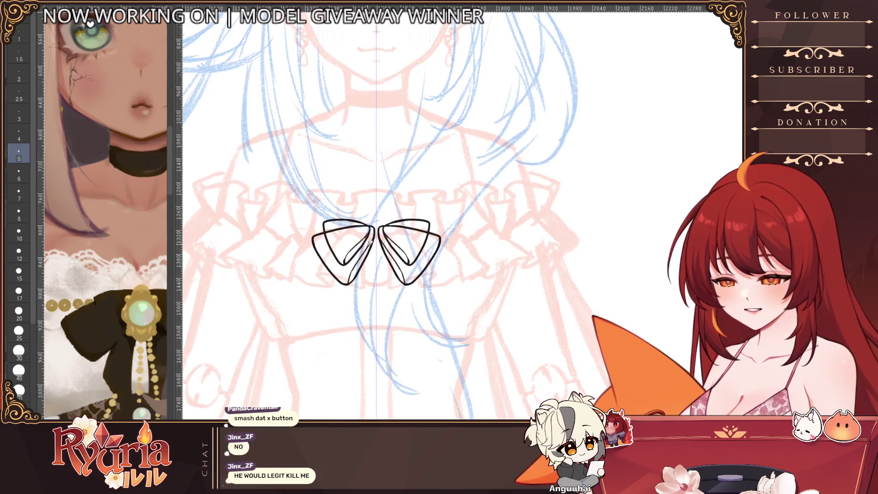
Step: Draw two mirrored ribbon tails below the bow knot, retrying lengths until they sit right
left_click_drag(370, 231, 358, 331)
key("ctrl+z")
left_click_drag(380, 229, 336, 323)
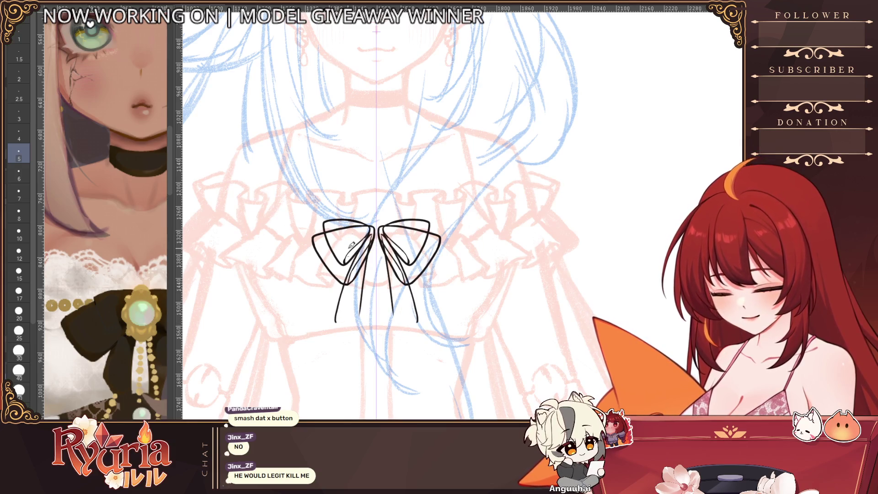
key("ctrl+z")
mouse_move(346, 288)
left_mouse_down()
mouse_move(337, 314)
mouse_move(358, 336)
mouse_move(366, 306)
mouse_move(360, 325)
left_mouse_up()
key("ctrl+z")
key("ctrl+z")
left_click_drag(367, 287, 362, 333)
key("ctrl+z")
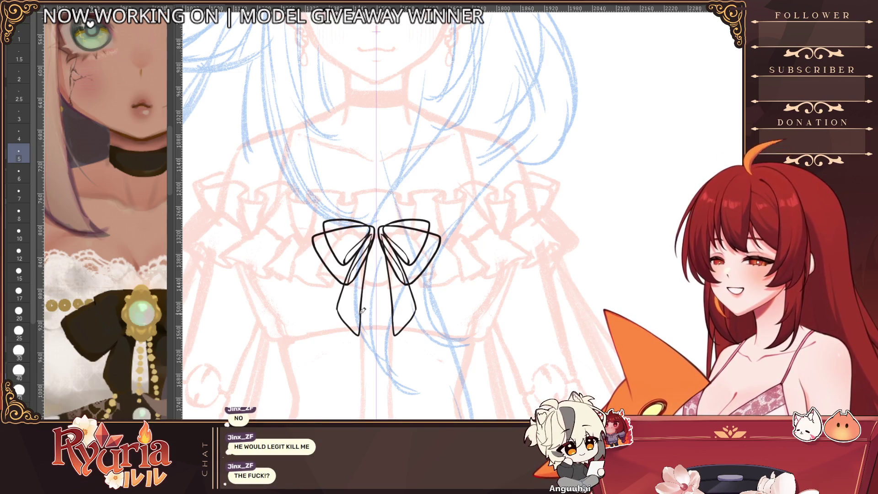
scroll(363, 310, "down", 1)
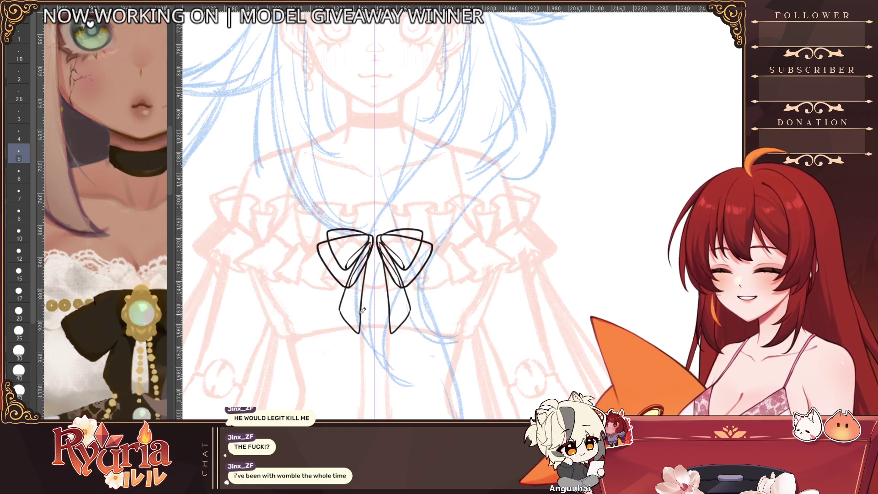
scroll(357, 324, "up", 5)
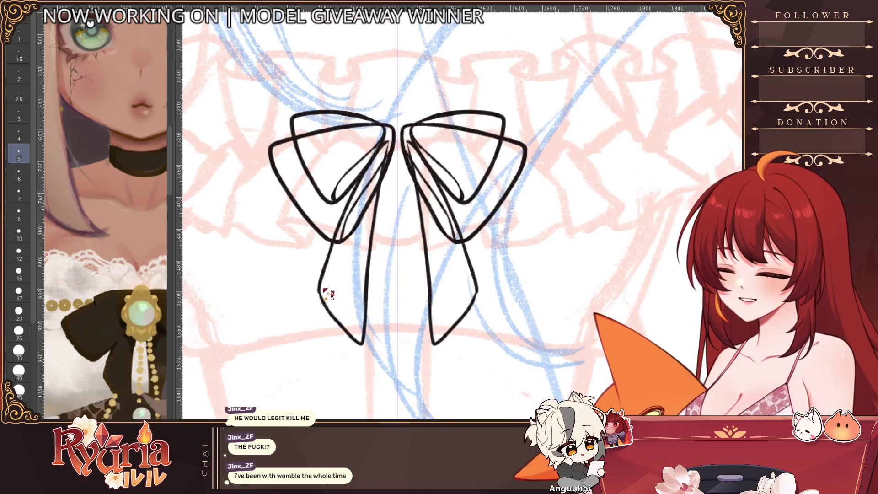
scroll(338, 308, "down", 3)
scroll(347, 316, "up", 3)
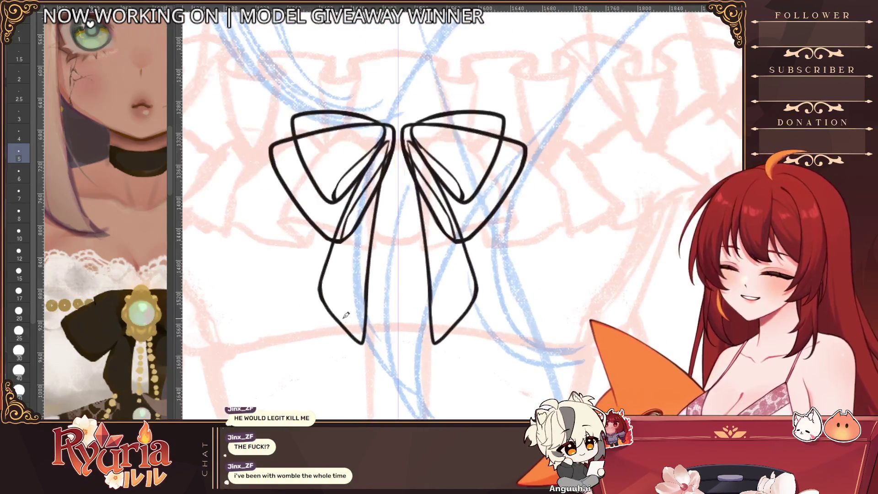
Step: Add inner edge lines along a bow loop and down the ribbon tails
left_click_drag(411, 143, 416, 162)
scroll(422, 247, "up", 1)
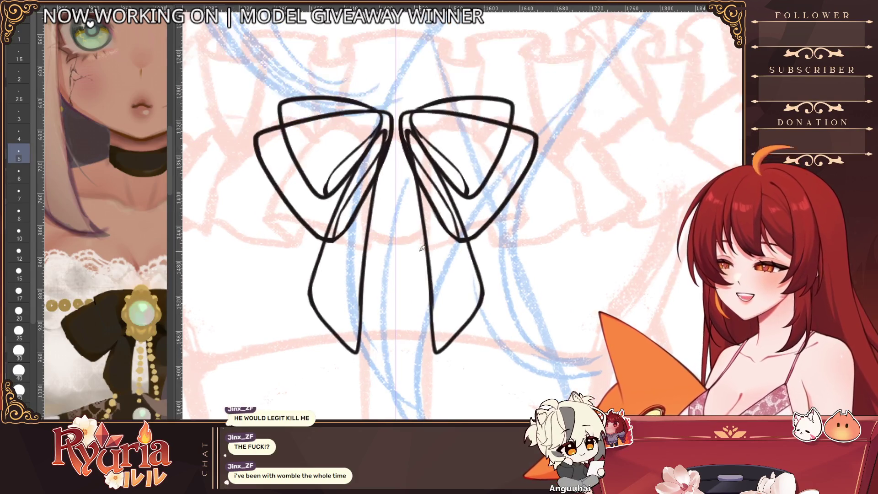
left_click_drag(433, 307, 439, 349)
key("ctrl+z")
left_click_drag(432, 304, 438, 346)
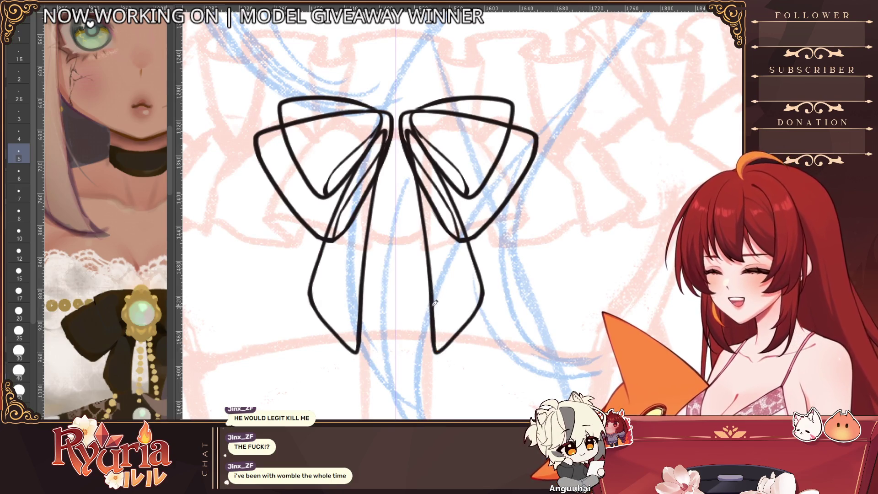
scroll(437, 336, "down", 3)
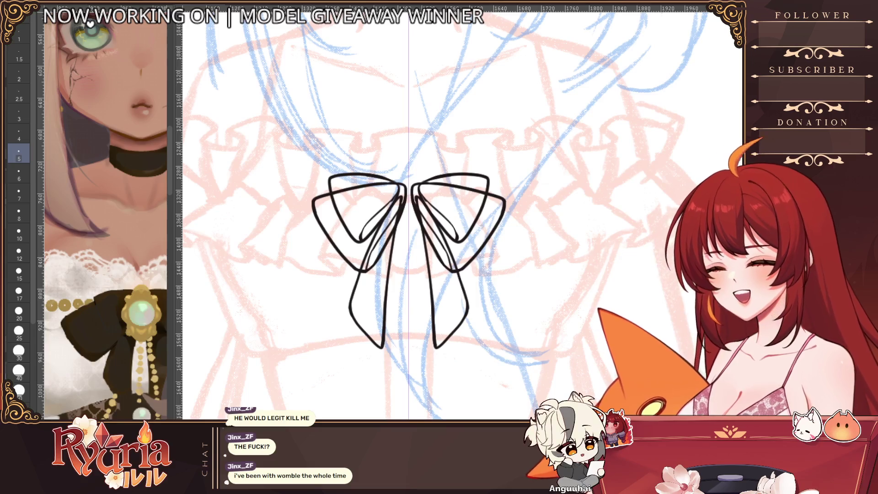
Step: Step back and forth through the bow's loop and inner strokes, then zoom out to the figure
key("ctrl+z")
key("ctrl+y")
key("ctrl+z")
key("ctrl+z")
key("ctrl+y")
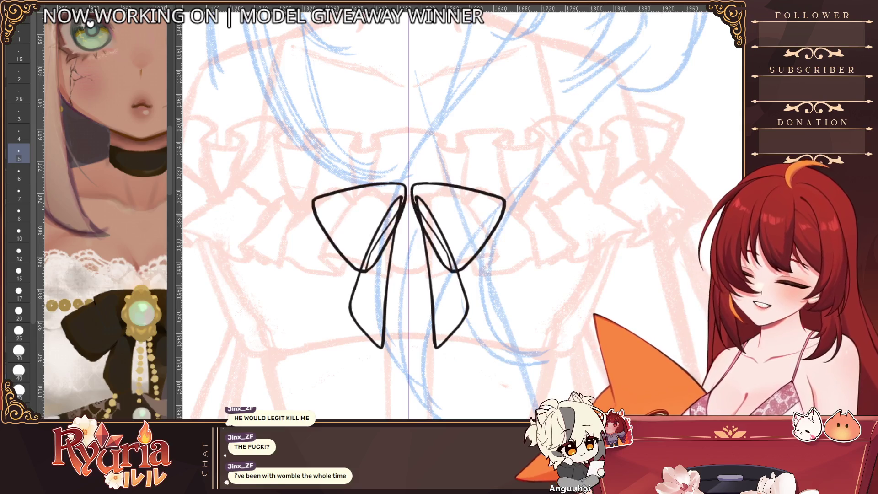
key("ctrl+z")
key("ctrl+z")
key("ctrl+z")
key("ctrl+y")
key("ctrl+z")
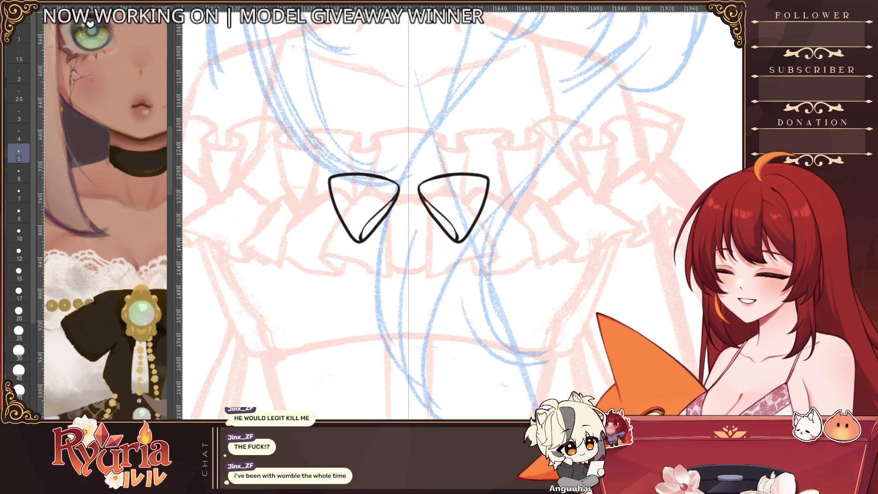
scroll(374, 158, "up", 1)
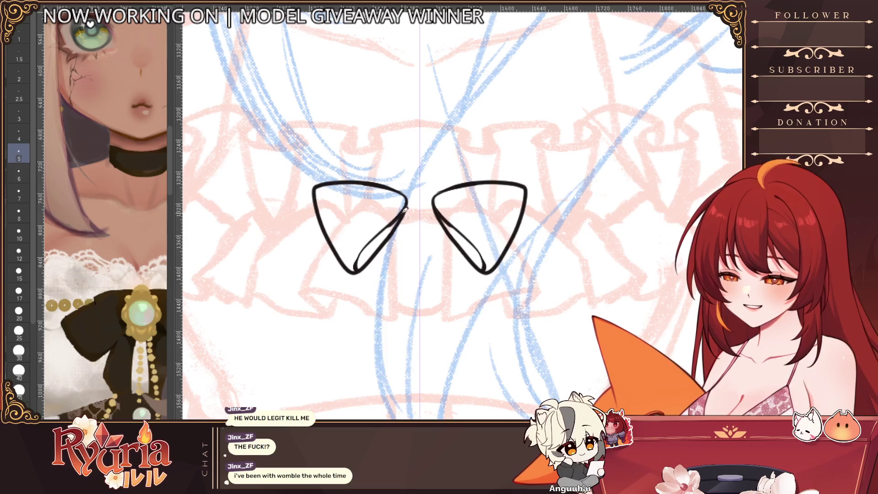
key("ctrl+z")
key("ctrl+y")
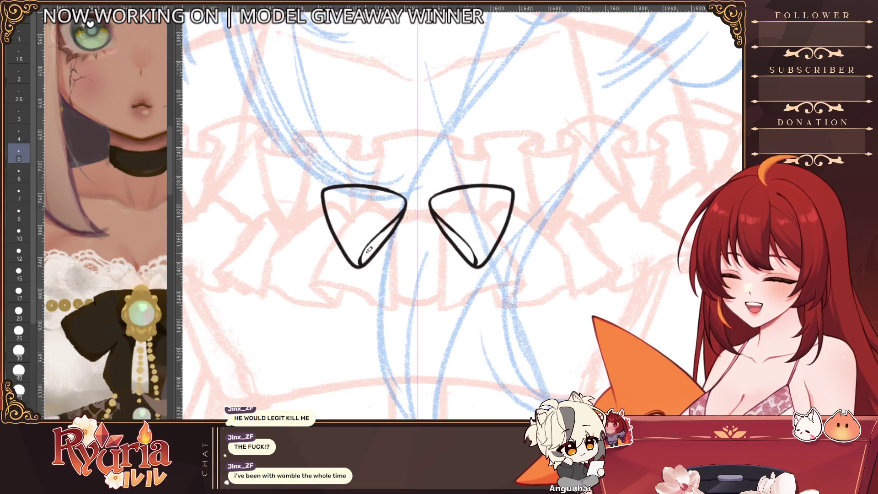
scroll(362, 261, "up", 1)
scroll(404, 210, "down", 1)
scroll(406, 206, "down", 4)
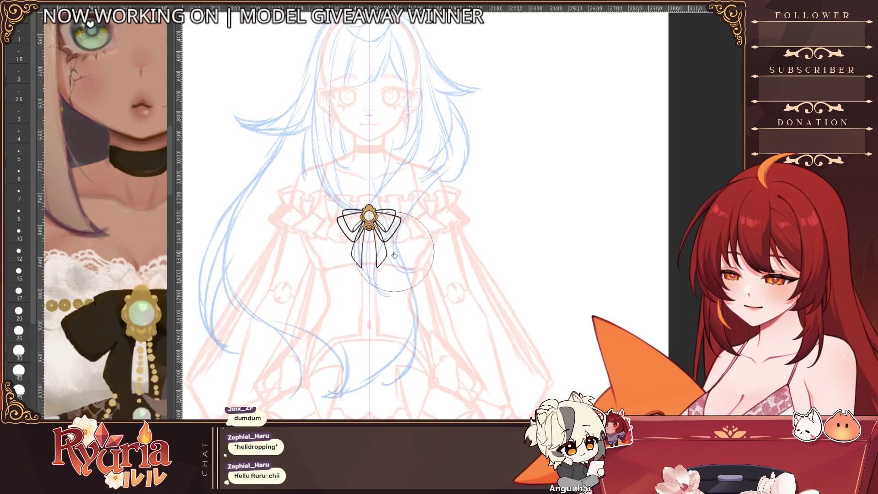
Step: Undo the gold brooch, outer bow loops and hanging tails, keeping only the two inner loops
scroll(399, 292, "down", 1)
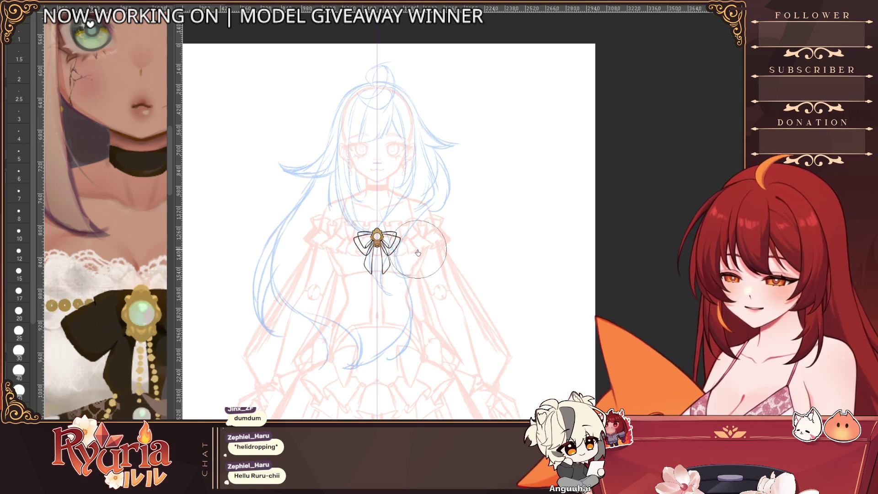
scroll(419, 258, "down", 1)
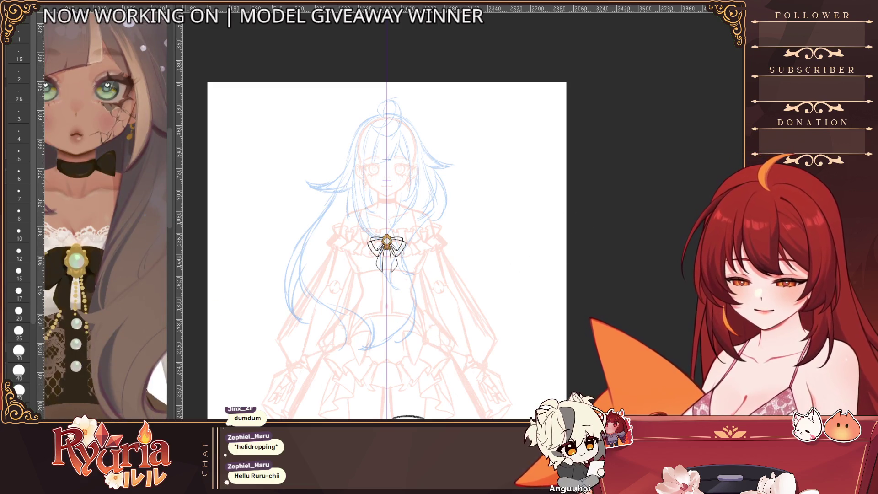
scroll(394, 250, "up", 4)
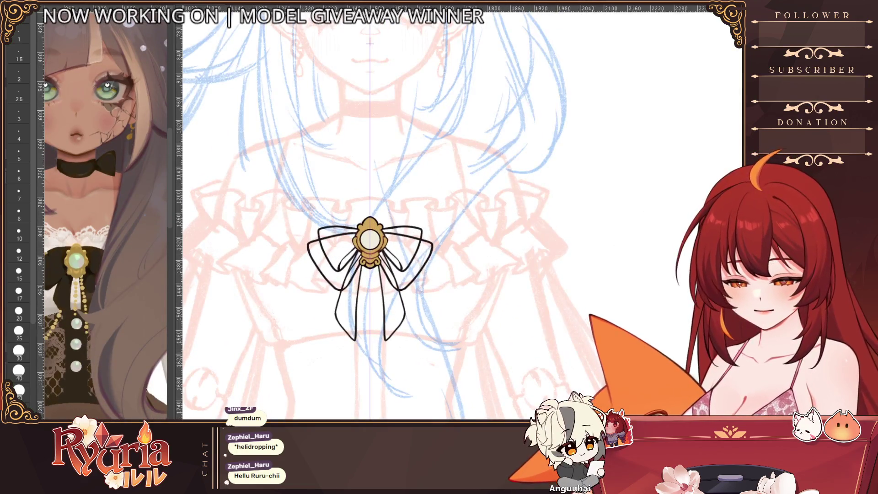
key("ctrl+z")
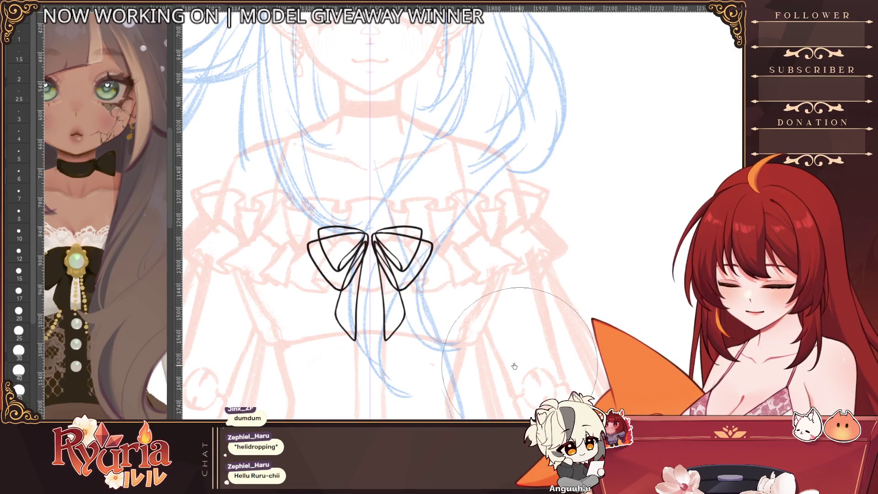
scroll(419, 276, "up", 3)
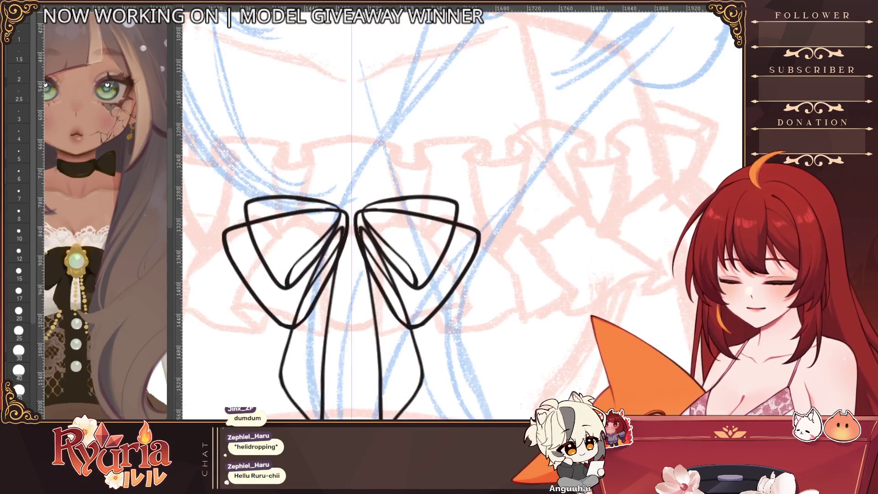
key("ctrl+z")
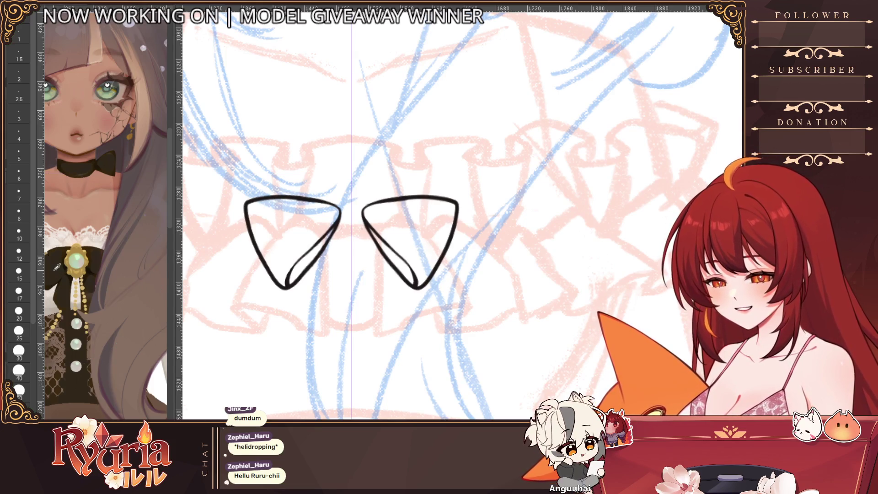
key("space")
Step: Fill both inner bow loops dark brown and brush over the white gaps inside them
left_click(315, 256)
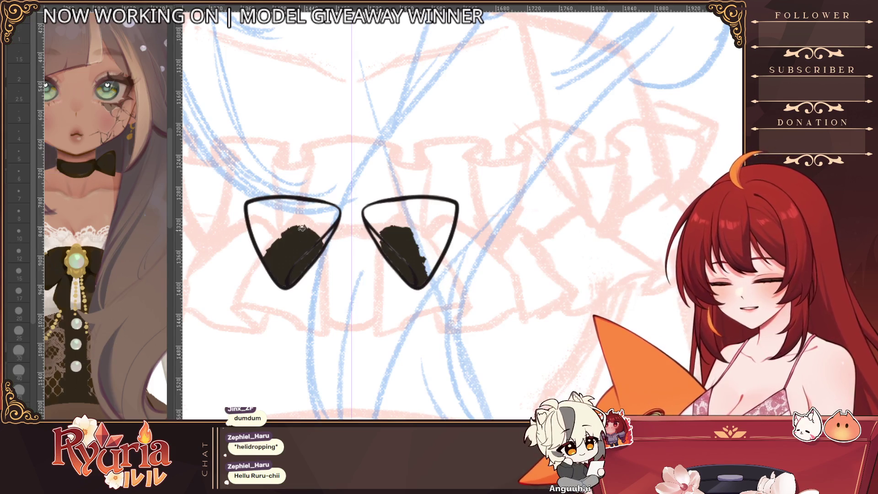
left_click(320, 224)
key("b")
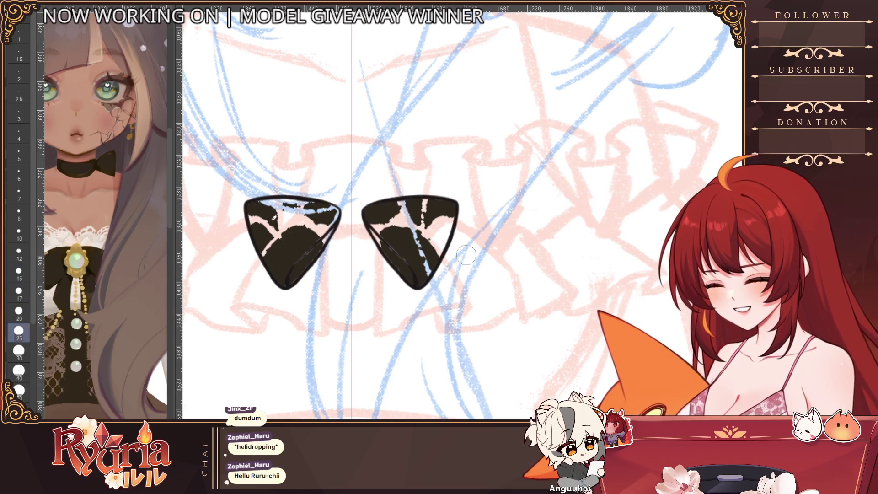
left_click_drag(256, 247, 299, 215)
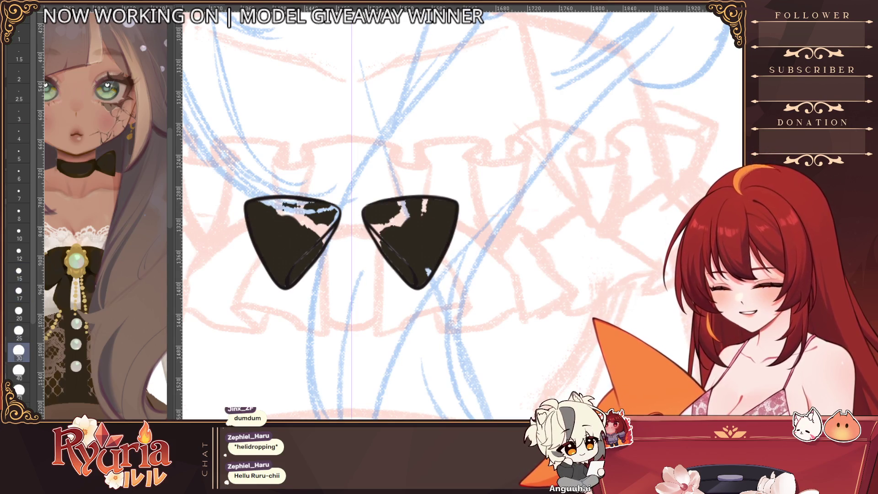
Step: With progressively smaller brushes, cover the remaining white streaks, highlights and tips inside both loops
key("bracketleft")
key("bracketleft")
mouse_move(334, 398)
left_mouse_down()
mouse_move(361, 363)
mouse_move(343, 363)
left_mouse_up()
mouse_move(403, 320)
left_mouse_down()
mouse_move(372, 374)
mouse_move(423, 320)
mouse_move(450, 311)
left_mouse_up()
mouse_move(393, 320)
left_mouse_down()
mouse_move(432, 318)
mouse_move(386, 327)
mouse_move(465, 302)
left_mouse_up()
key("bracketleft")
left_click_drag(361, 345, 352, 351)
left_click_drag(374, 304, 373, 319)
left_click_drag(361, 352, 372, 342)
mouse_move(374, 304)
left_mouse_down()
mouse_move(376, 324)
mouse_move(356, 359)
left_mouse_up()
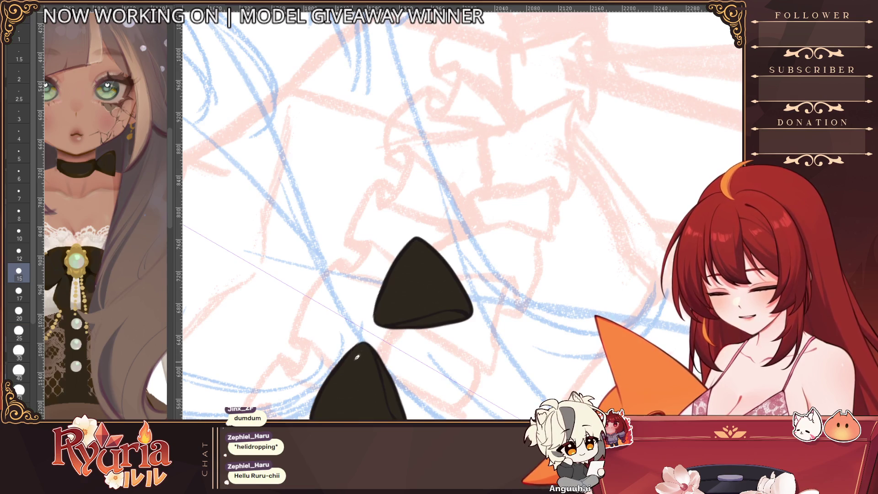
Step: Zoom out to check the whole sketch, then pan back and rework the two bow loop shapes
scroll(387, 316, "down", 5)
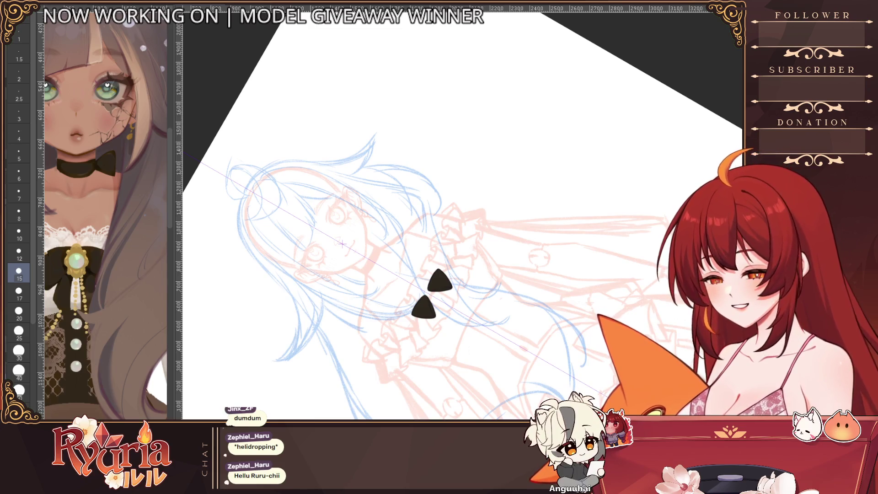
scroll(426, 299, "up", 3)
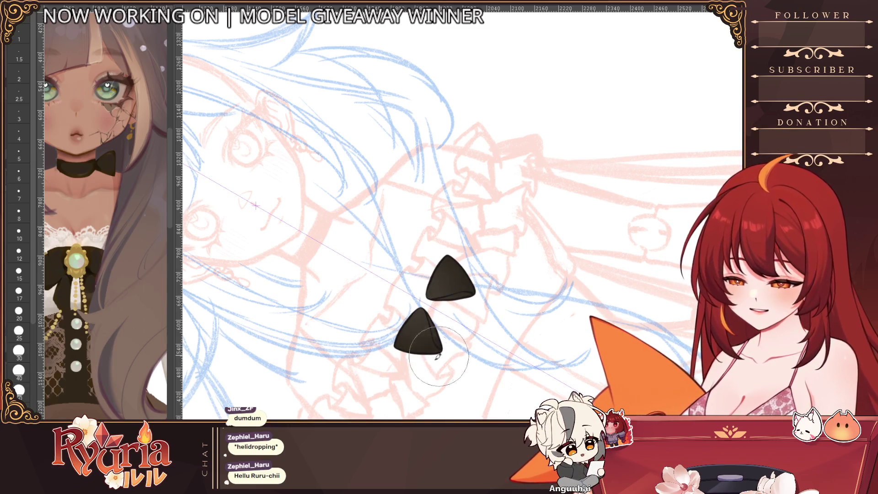
scroll(522, 327, "down", 1)
left_click_drag(526, 325, 476, 284)
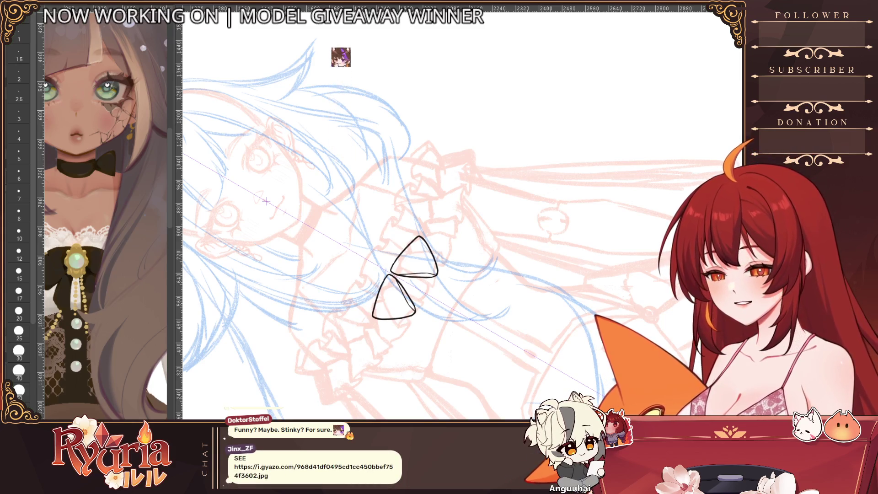
mouse_move(413, 256)
left_mouse_down()
mouse_move(391, 299)
mouse_move(402, 316)
left_mouse_up()
Step: Undo the loop fill and thicken both bow loops' outlines with a size 15 pen
scroll(389, 282, "up", 3)
key("ctrl+z")
key("ctrl+z")
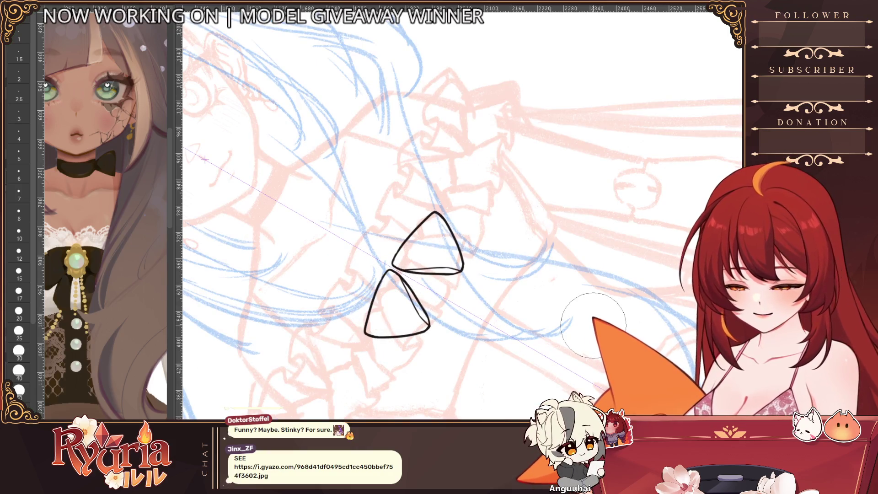
left_click(19, 272)
scroll(391, 274, "up", 2)
left_click_drag(421, 220, 392, 261)
left_click_drag(392, 268, 366, 314)
key("ctrl+z")
key("ctrl+z")
mouse_move(430, 209)
left_mouse_down()
mouse_move(393, 261)
mouse_move(418, 304)
left_mouse_up()
left_click_drag(397, 263, 453, 267)
left_click_drag(387, 270, 358, 351)
left_click_drag(450, 194, 479, 257)
left_click_drag(363, 344, 436, 341)
left_click_drag(410, 308, 439, 340)
Step: Magnify the loops and paint the upper and lower loop interiors black with a larger brush
key("ctrl+plus")
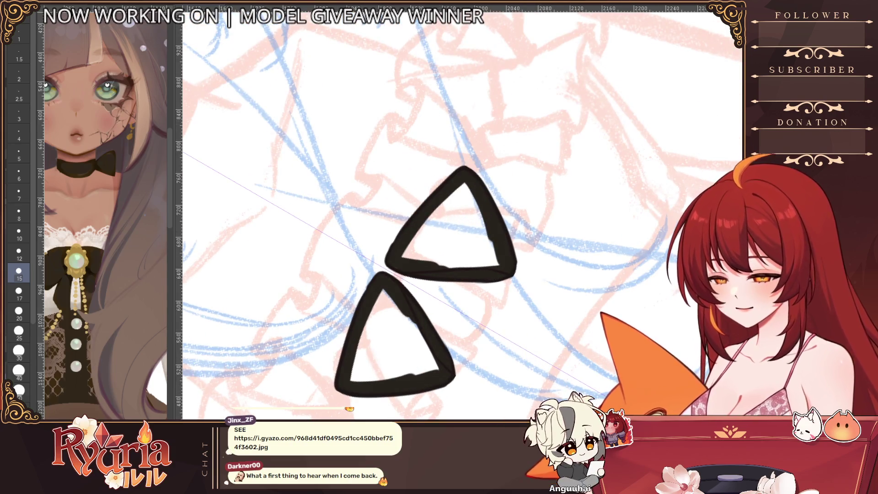
key("bracketleft")
key("bracketleft")
key("bracketleft")
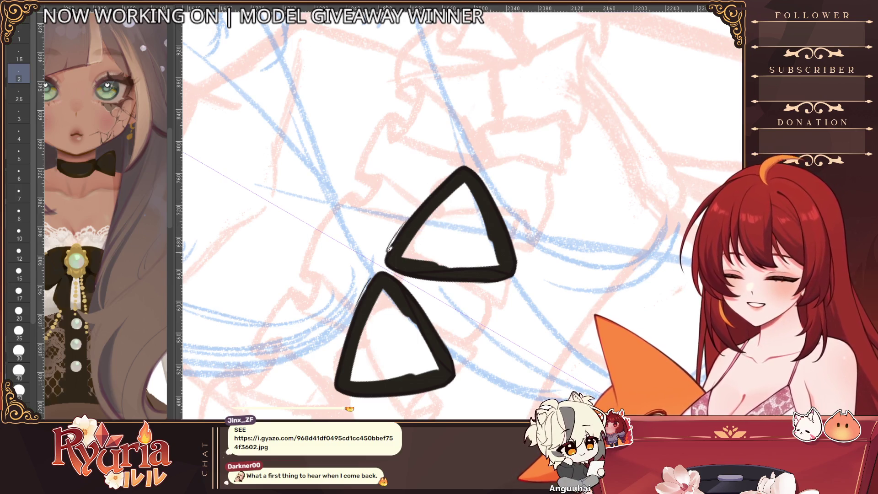
scroll(412, 235, "down", 1)
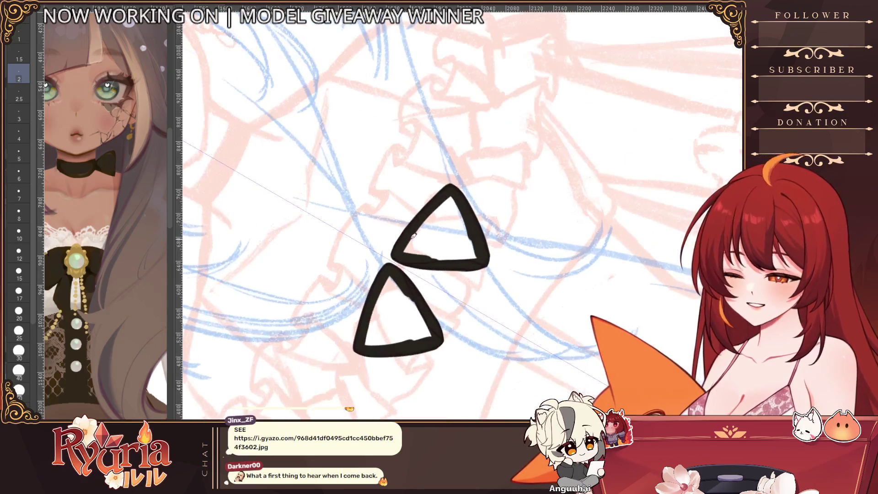
key("bracketright")
key("bracketright")
key("bracketright")
key("bracketright")
key("bracketright")
key("bracketright")
left_click_drag(453, 217, 407, 249)
left_click_drag(390, 279, 393, 322)
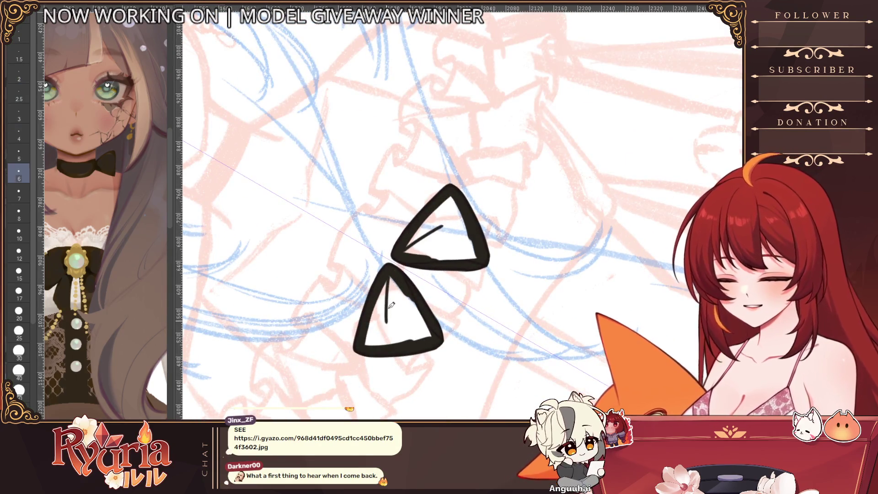
left_click_drag(453, 229, 418, 244)
left_click_drag(391, 279, 391, 329)
left_click_drag(459, 215, 407, 247)
mouse_move(382, 283)
left_mouse_down()
mouse_move(380, 341)
mouse_move(383, 305)
left_mouse_up()
left_click_drag(453, 206, 425, 224)
left_click_drag(373, 316, 377, 343)
left_click_drag(439, 229, 411, 251)
mouse_move(393, 284)
left_mouse_down()
mouse_move(398, 338)
mouse_move(407, 320)
left_mouse_up()
Step: With a mid-size brush, cover the remaining white gaps and highlights inside both loops
key("bracketleft")
key("bracketleft")
left_click_drag(476, 249, 434, 256)
left_click_drag(418, 302, 428, 336)
left_click_drag(469, 224, 457, 243)
left_click_drag(393, 340, 416, 329)
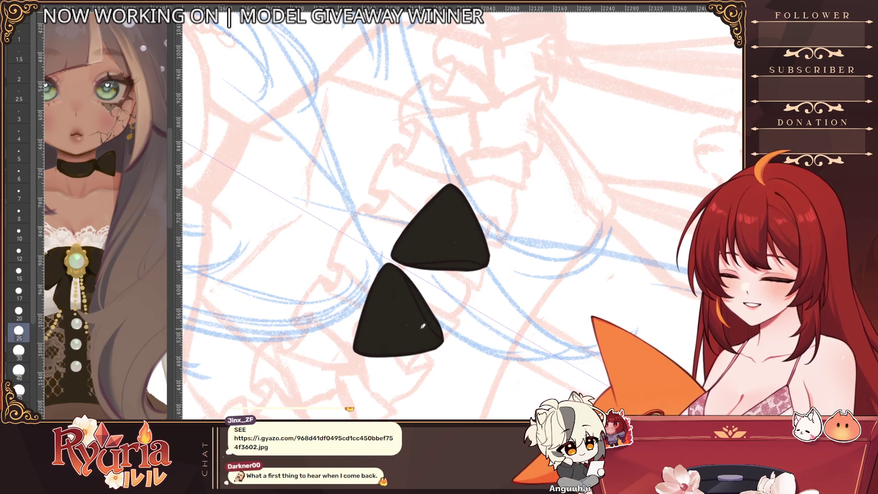
scroll(423, 320, "down", 5)
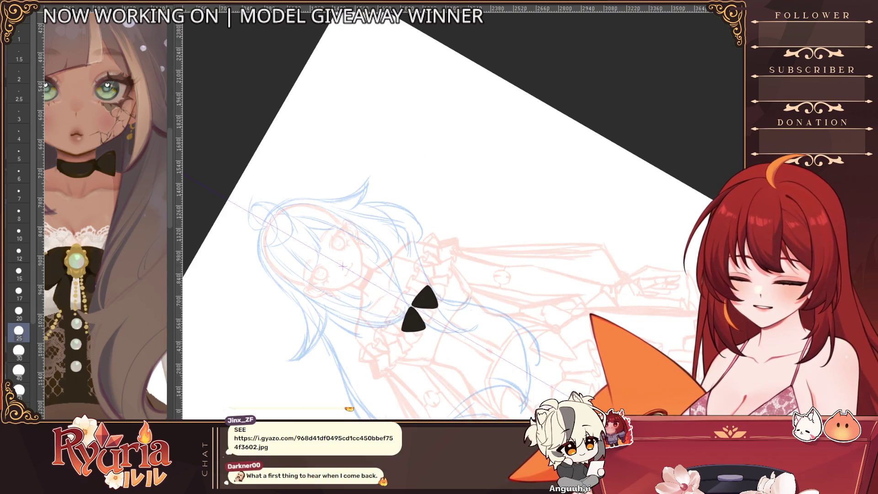
scroll(458, 278, "up", 4)
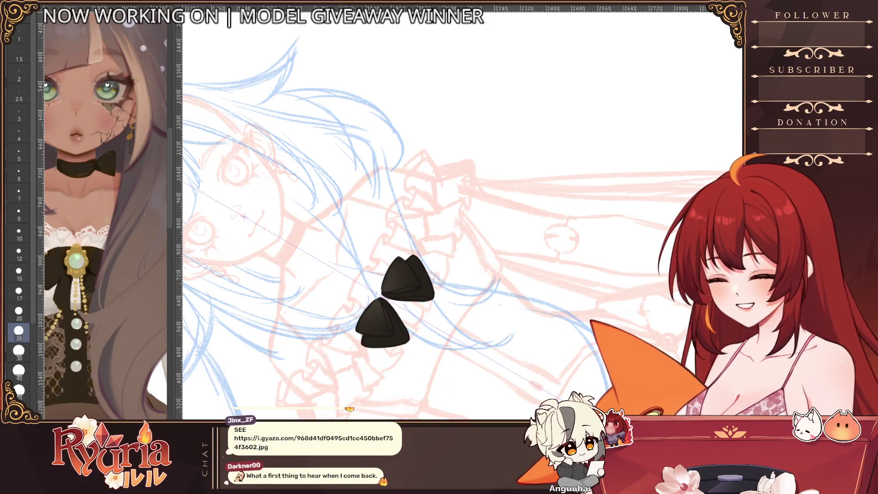
scroll(379, 302, "up", 1)
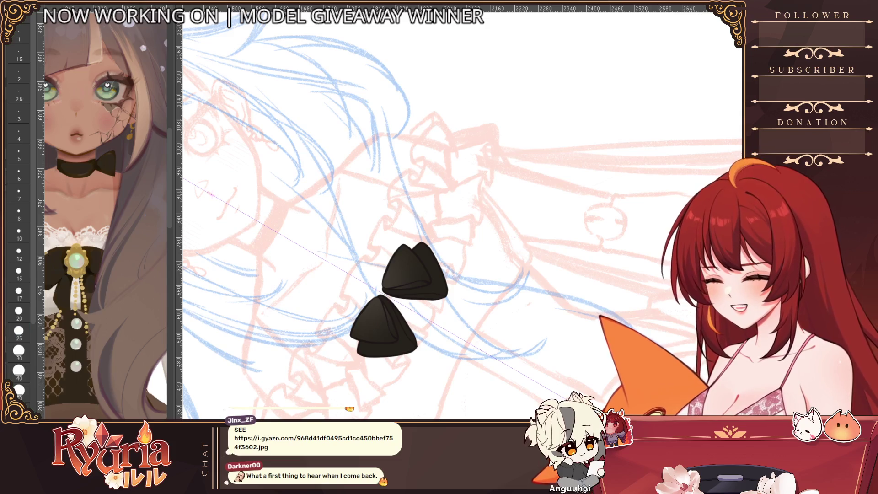
scroll(411, 310, "up", 2)
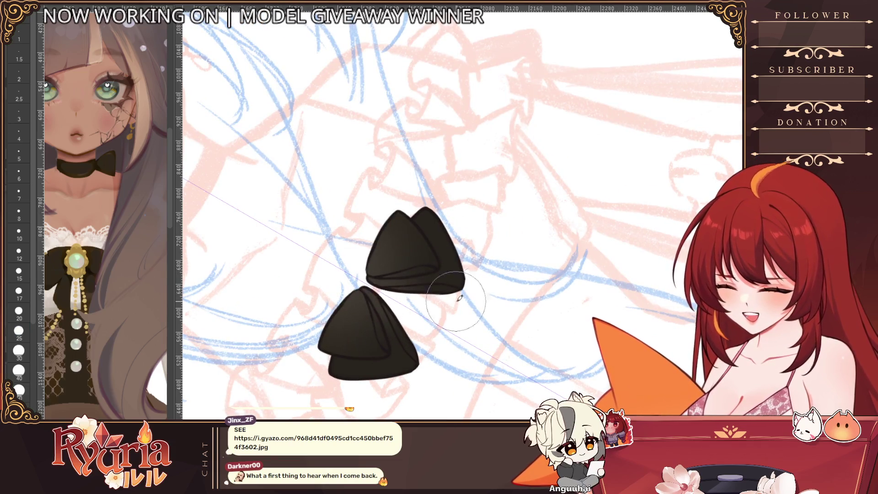
scroll(384, 313, "up", 3)
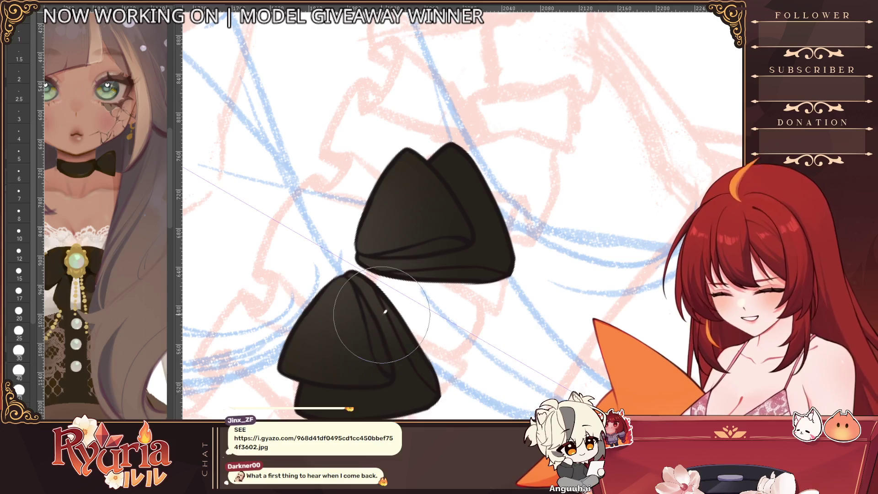
left_click(18, 272)
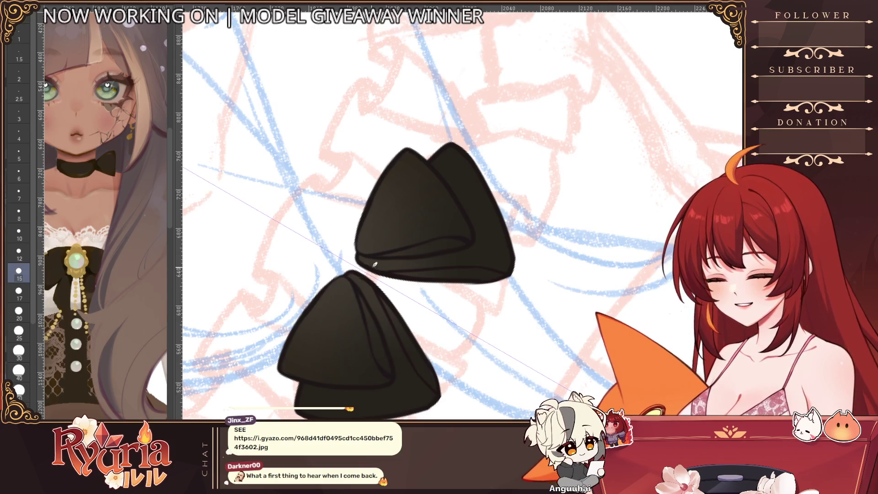
key("bracketleft")
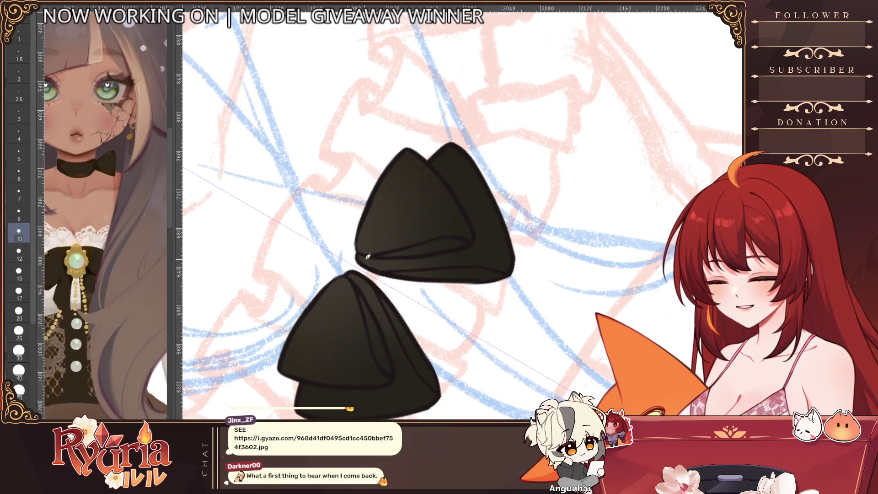
scroll(372, 255, "down", 5)
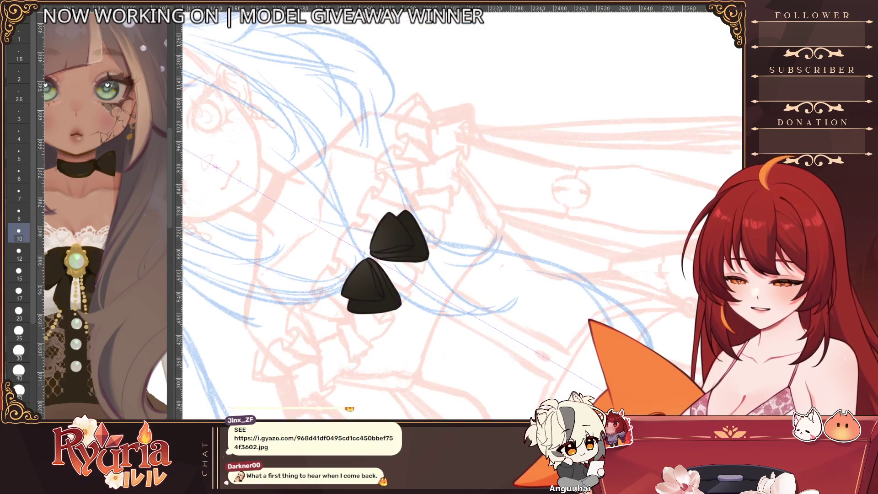
Step: Hide the filled loop layer and outline a pair of long tapered bow pieces
key("Delete")
left_click_drag(377, 254, 373, 264)
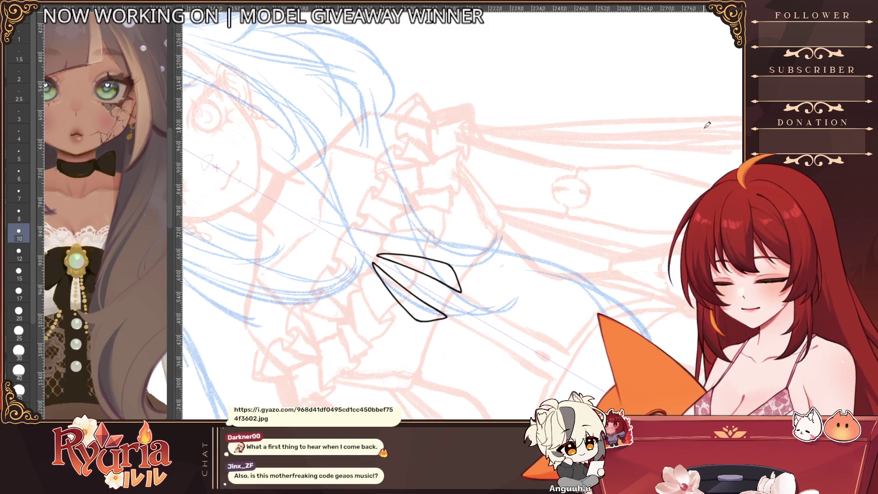
left_click(426, 269)
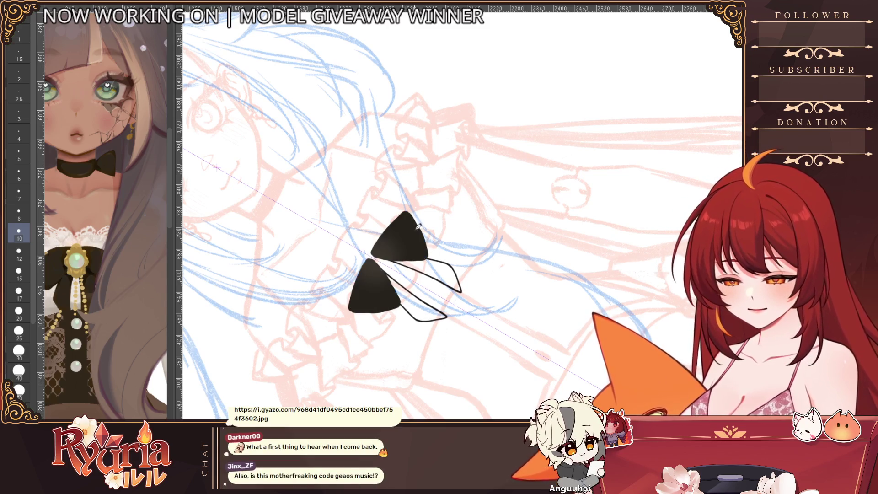
key("ctrl+z")
scroll(398, 285, "up", 2)
scroll(397, 285, "up", 1)
Step: Ink thick black strokes along the upper and lower tapered pieces, building up solid black
left_click_drag(365, 239, 430, 261)
left_click_drag(359, 256, 408, 299)
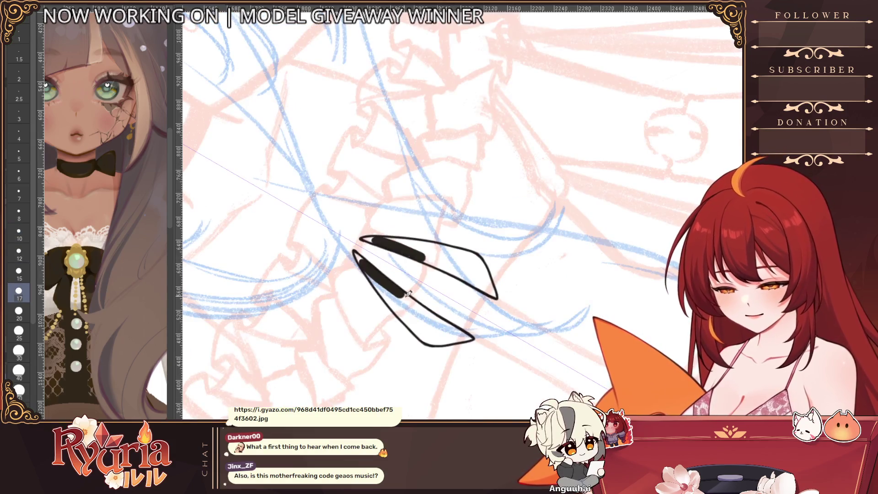
left_click_drag(366, 239, 425, 256)
left_click_drag(359, 258, 407, 299)
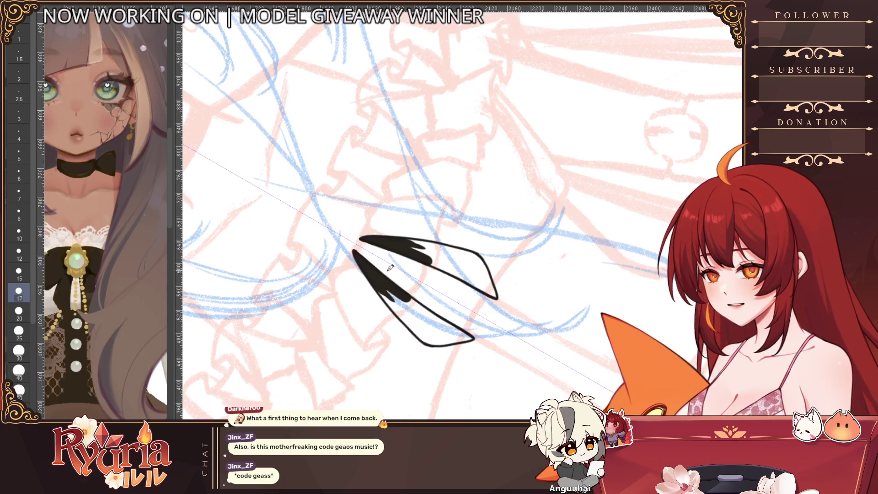
key("bracketleft")
key("bracketleft")
key("bracketleft")
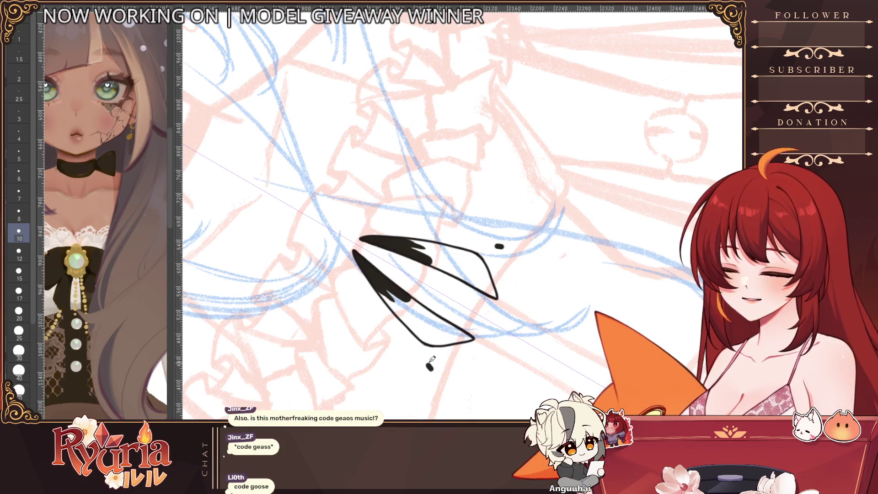
left_click_drag(411, 247, 461, 254)
left_click_drag(384, 291, 418, 327)
left_click_drag(409, 245, 470, 256)
left_click_drag(380, 293, 432, 330)
mouse_move(412, 249)
left_mouse_down()
mouse_move(466, 262)
mouse_move(471, 279)
left_mouse_up()
left_click_drag(403, 302, 443, 327)
Step: With a larger brush, extend the black out to both pieces' tips, closing the white gaps
left_click(19, 271)
left_click_drag(448, 247, 478, 261)
left_click_drag(402, 324, 430, 343)
left_click_drag(461, 252, 480, 265)
mouse_move(414, 333)
left_mouse_down()
mouse_move(435, 344)
mouse_move(454, 336)
left_mouse_up()
left_click_drag(469, 263, 486, 286)
left_click_drag(437, 329, 455, 342)
left_click_drag(481, 260, 484, 270)
left_click_drag(433, 343, 460, 338)
left_click_drag(483, 263, 488, 281)
left_click_drag(446, 338, 464, 338)
left_click_drag(487, 280, 491, 293)
mouse_move(438, 327)
left_mouse_down()
mouse_move(468, 330)
mouse_move(459, 333)
left_mouse_up()
key("bracketleft")
key("bracketleft")
key("bracketleft")
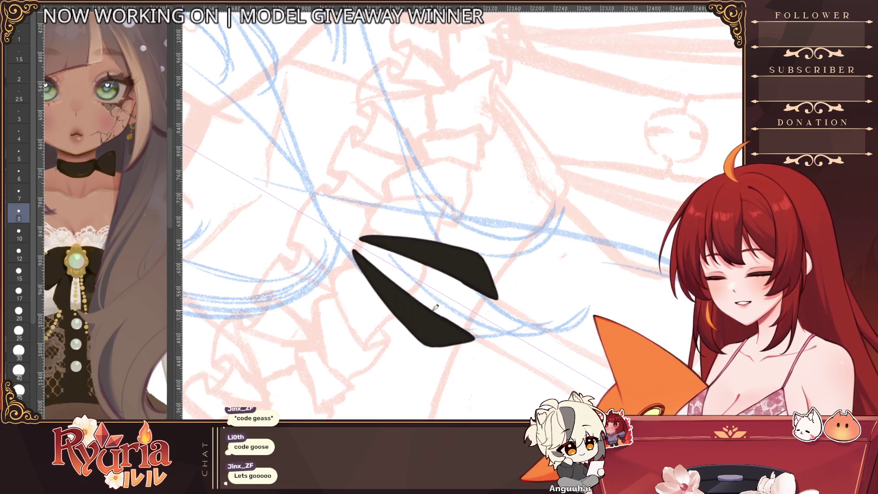
left_click(543, 325, "alt")
scroll(543, 325, "down", 5)
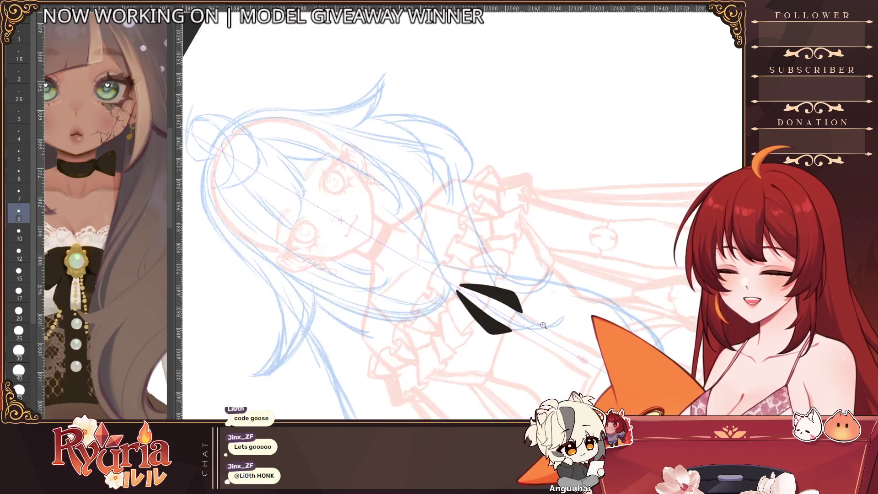
Step: Reset the canvas rotation and fit the whole page in the window with Ctrl+0
scroll(546, 321, "up", 5)
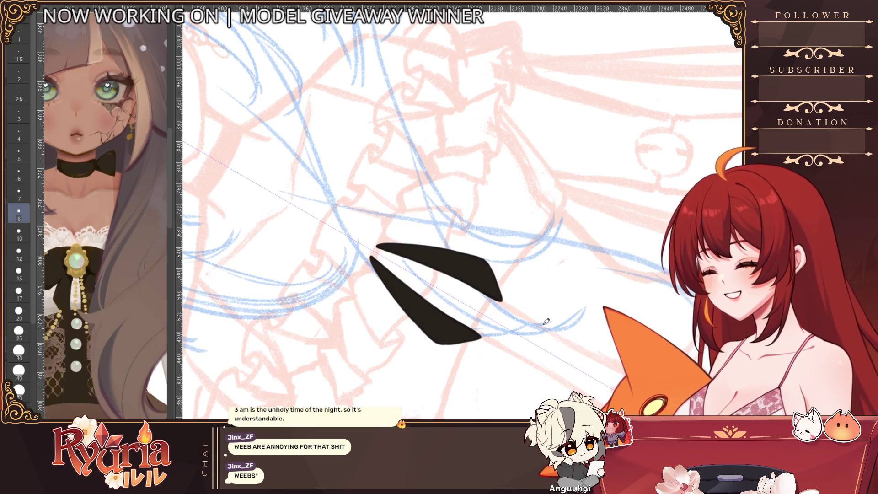
key("ctrl+@")
key("ctrl+0")
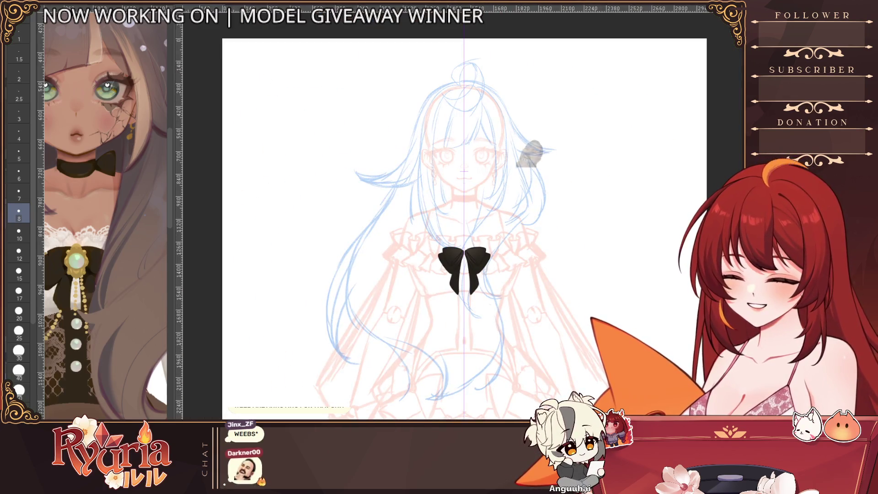
Step: Turn the upper and lower ruffle rows from red back to cream, revealing the gold brooch
key("ctrl+minus")
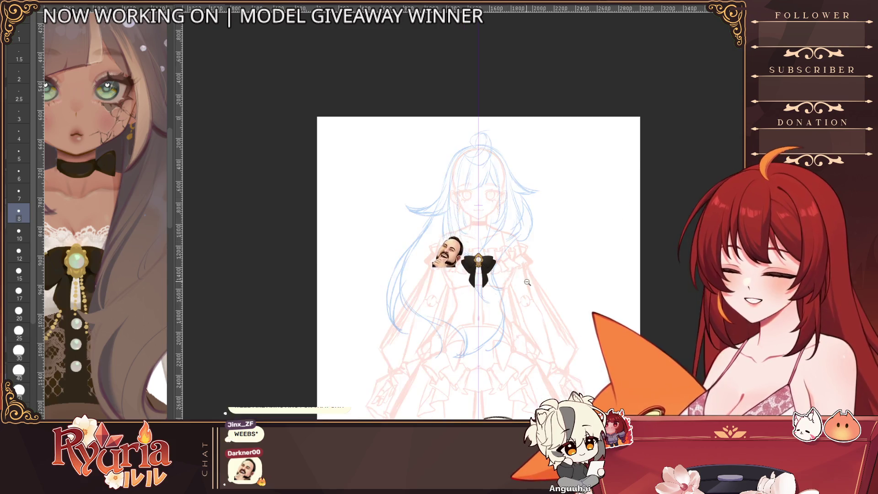
key("ctrl+plus")
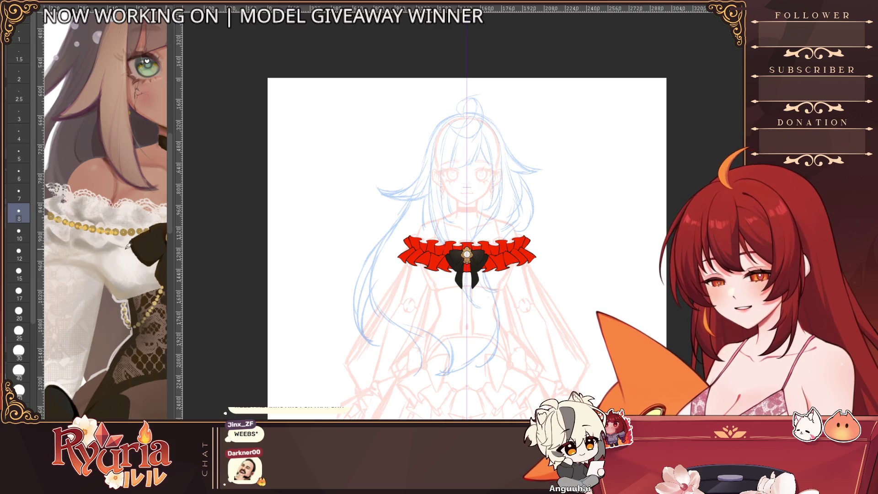
key("ctrl+z")
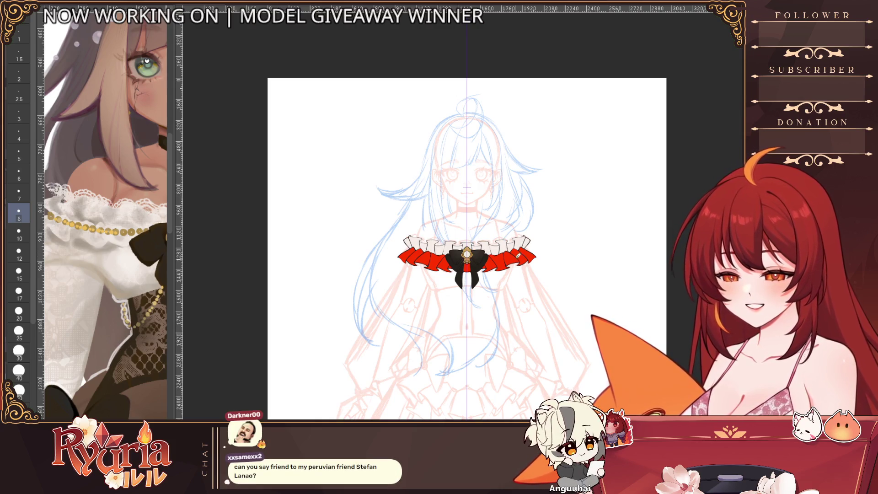
key("ctrl+z")
scroll(458, 289, "down", 3)
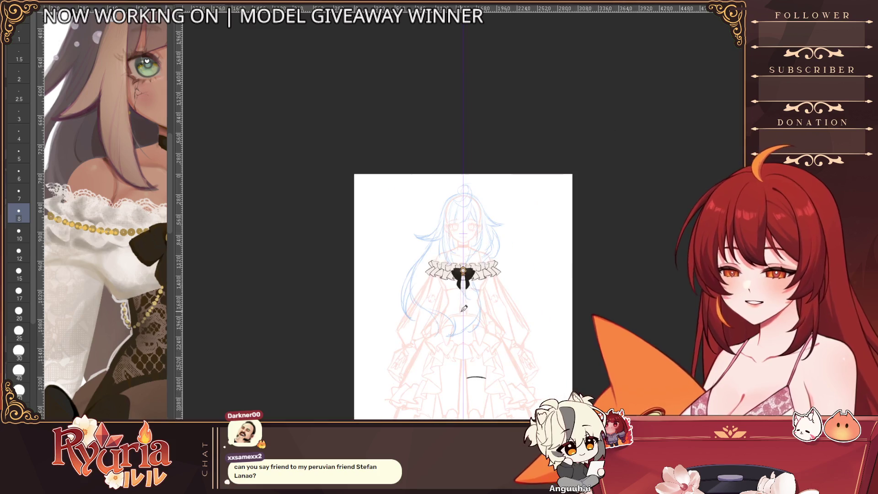
scroll(507, 279, "up", 2)
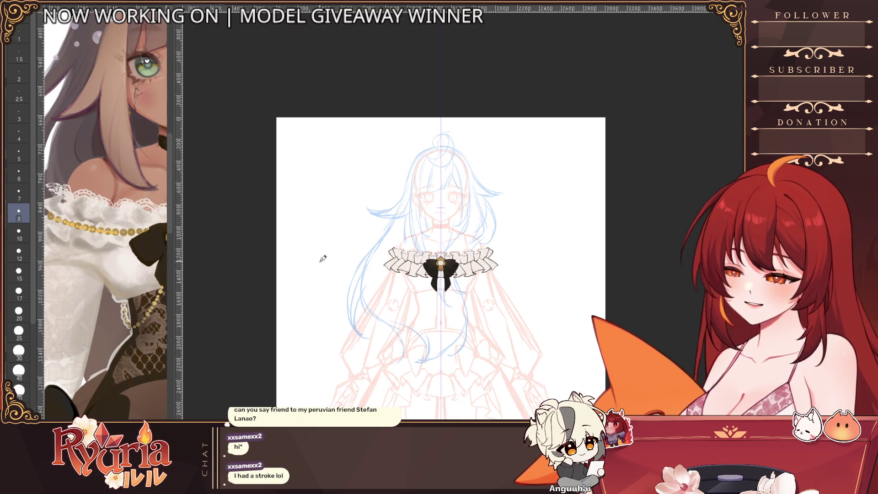
scroll(459, 270, "up", 3)
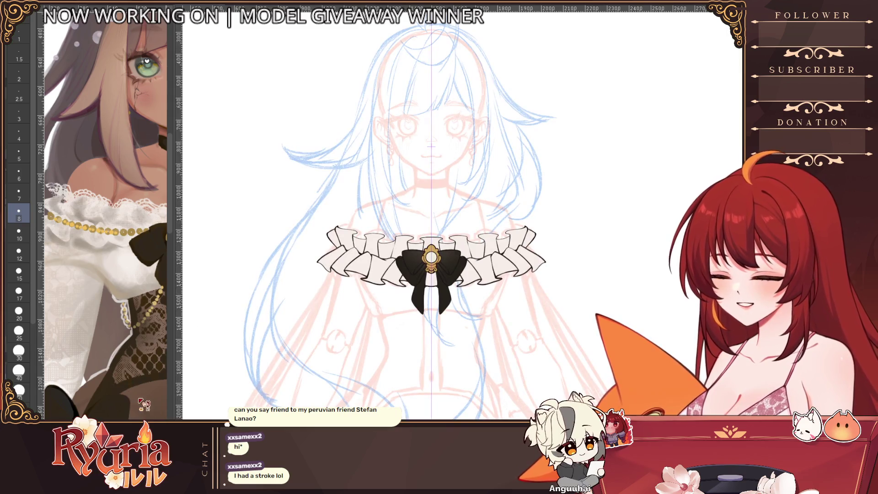
scroll(149, 402, "down", 4)
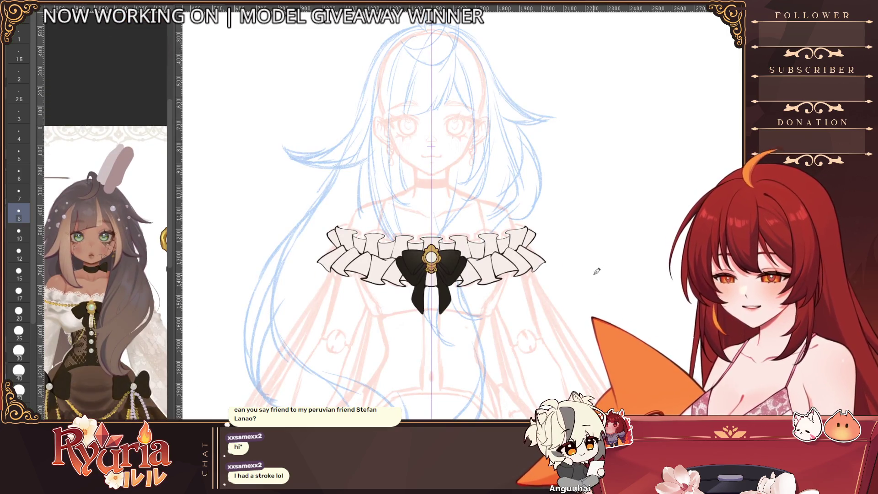
scroll(422, 253, "up", 2)
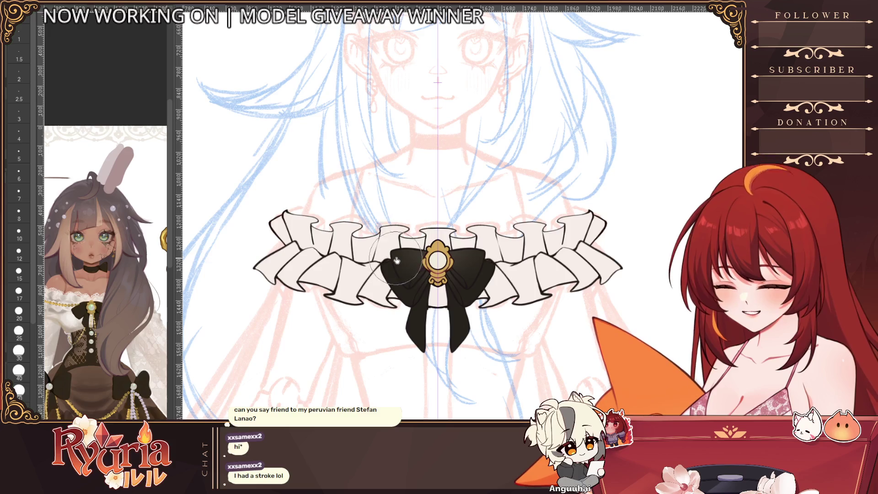
key("bracketleft")
key("bracketleft")
key("bracketleft")
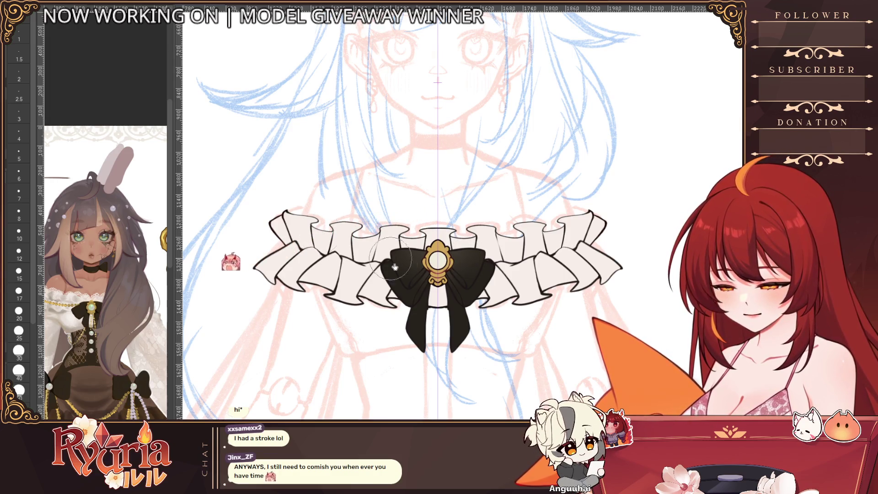
key("bracketright")
key("bracketright")
key("bracketright")
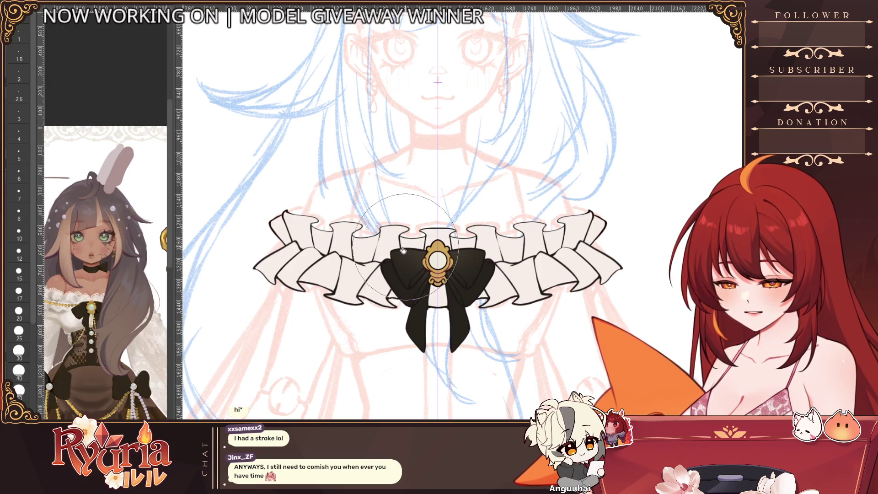
key("ctrl+minus")
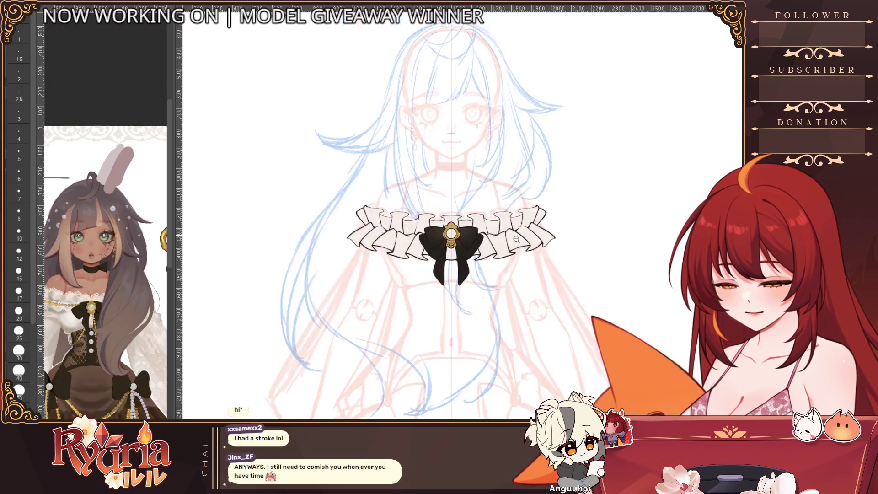
scroll(512, 229, "down", 3)
scroll(342, 260, "up", 3)
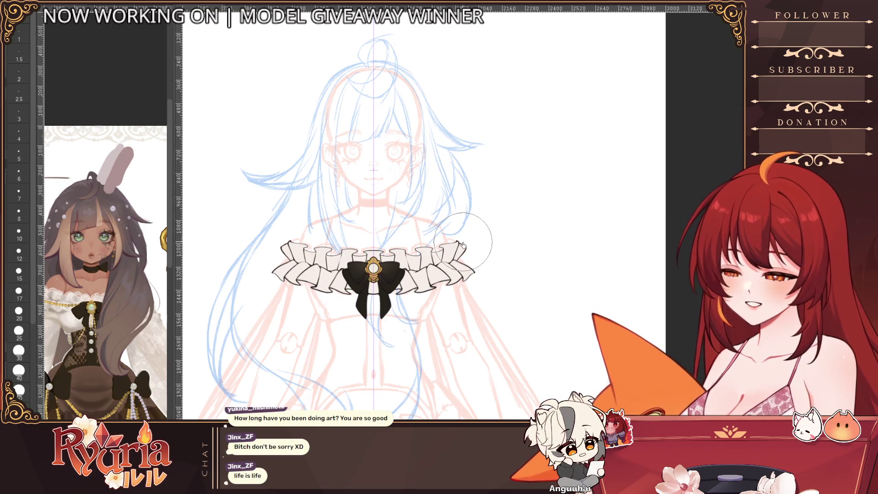
Step: Shrink the brush and zoom around the canvas to review the collar and bow on the figure
key("bracketleft")
key("bracketleft")
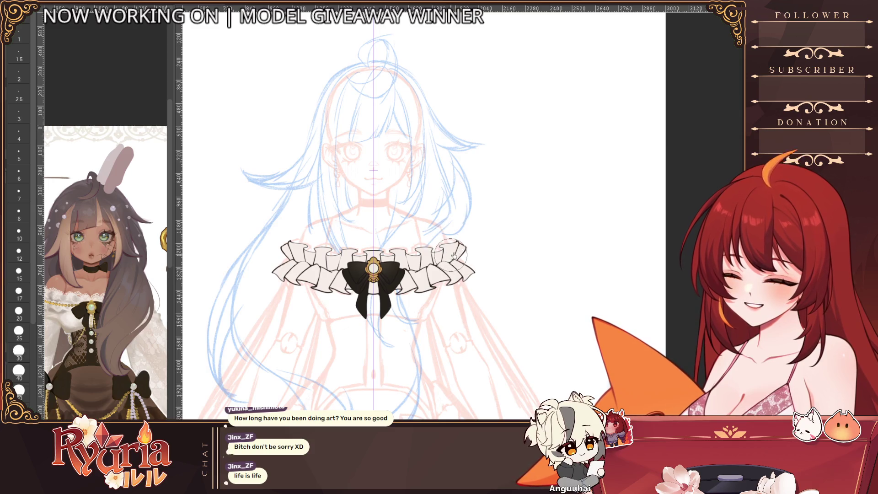
scroll(460, 242, "down", 3)
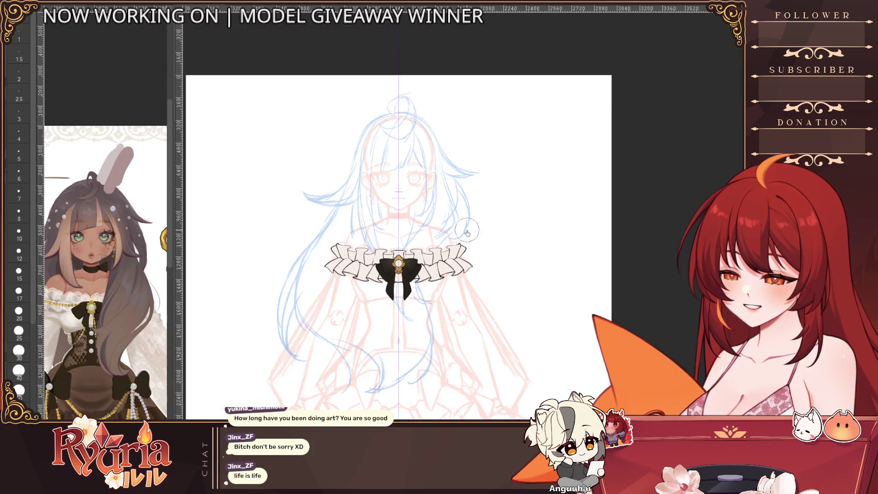
scroll(498, 165, "up", 3)
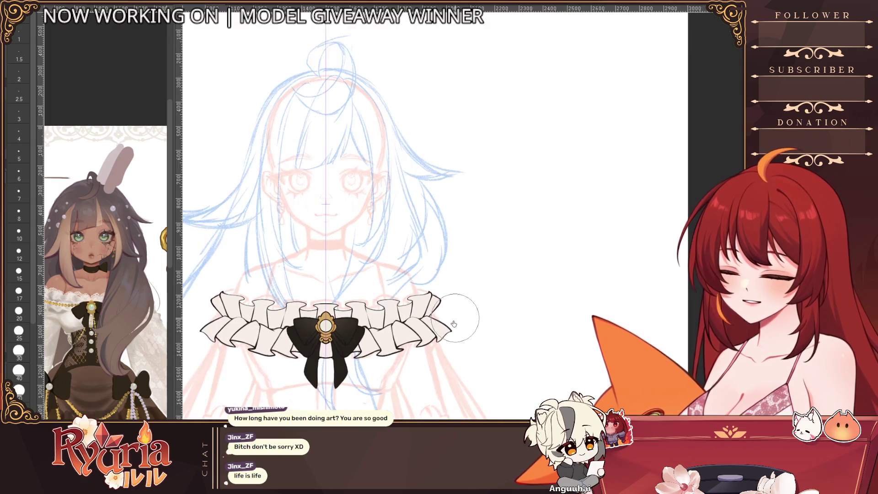
scroll(458, 327, "down", 3)
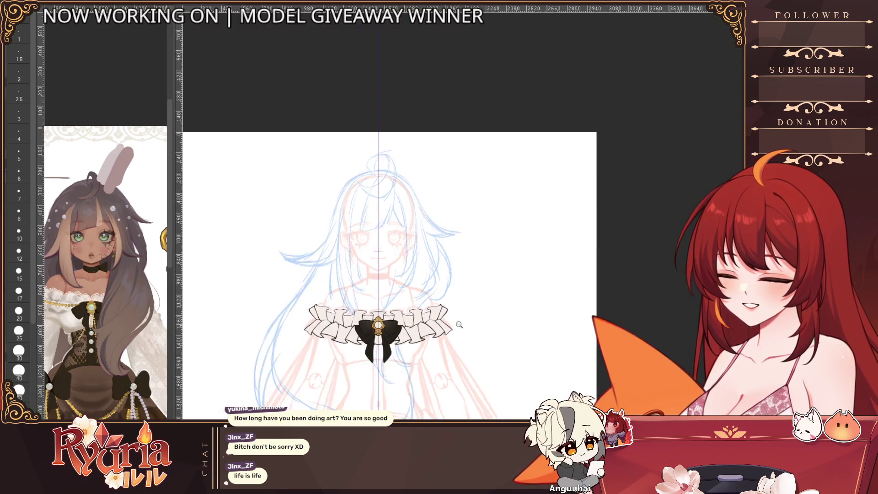
scroll(461, 330, "down", 1)
scroll(464, 342, "up", 3)
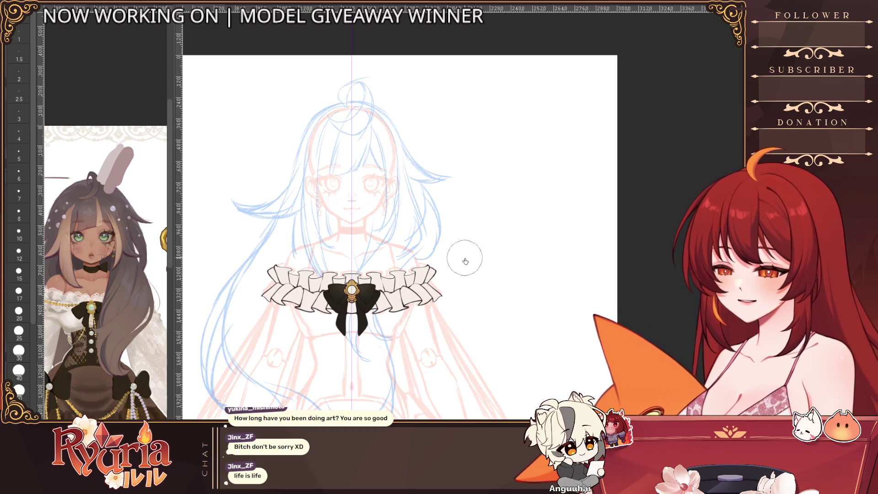
scroll(464, 289, "up", 2)
scroll(462, 293, "down", 5)
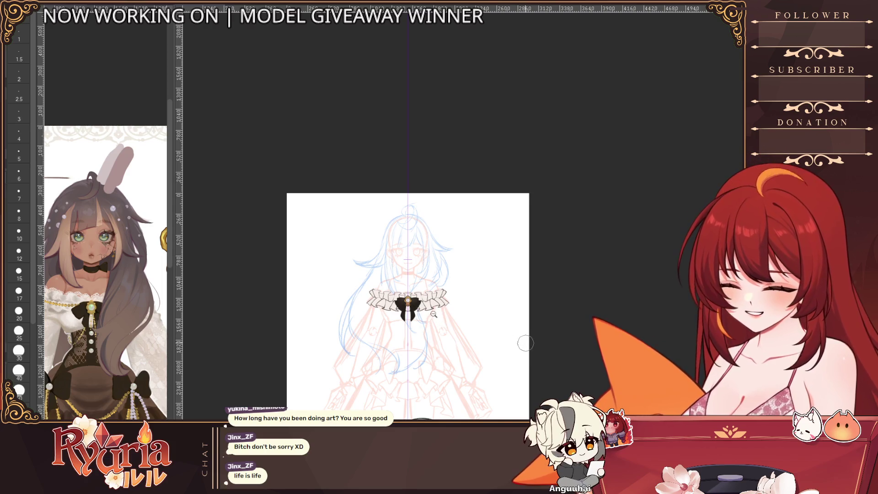
scroll(434, 325, "up", 4)
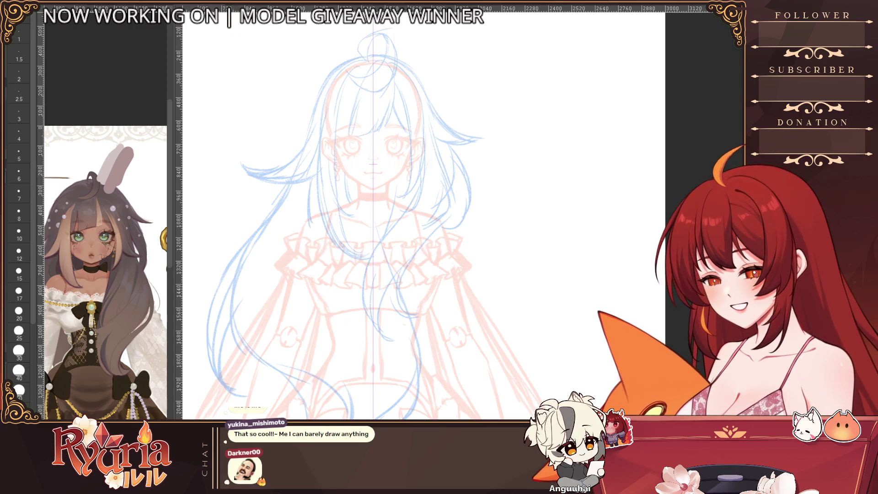
Step: With a size 7 brush, draw mirrored bodice side lines curving inward at the waist, redrawing as needed
scroll(329, 243, "up", 2)
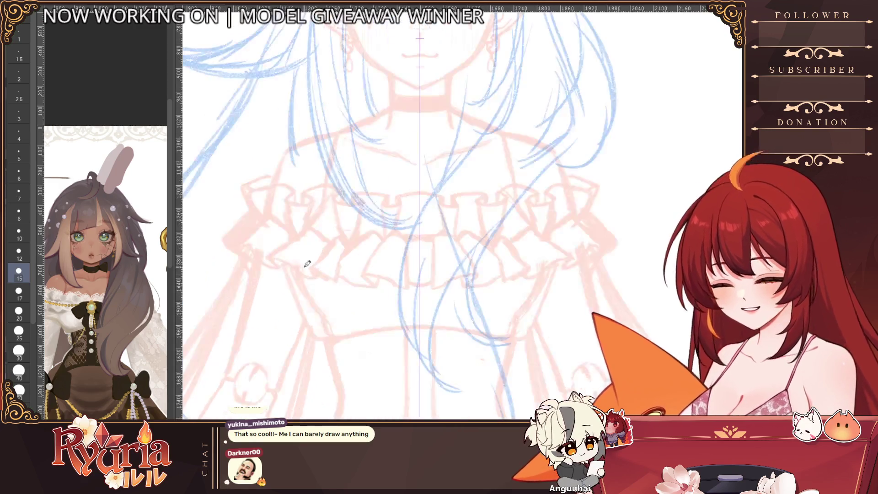
key("bracketleft")
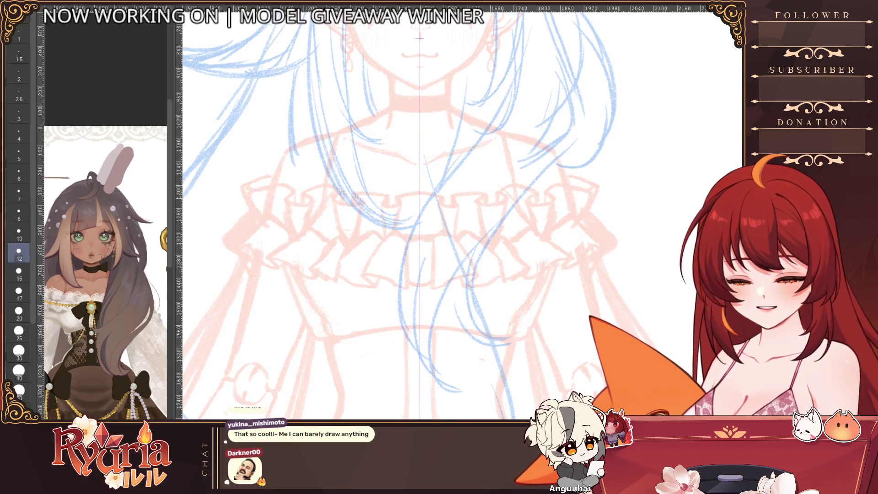
key("bracketleft")
key("bracketleft")
key("bracketleft")
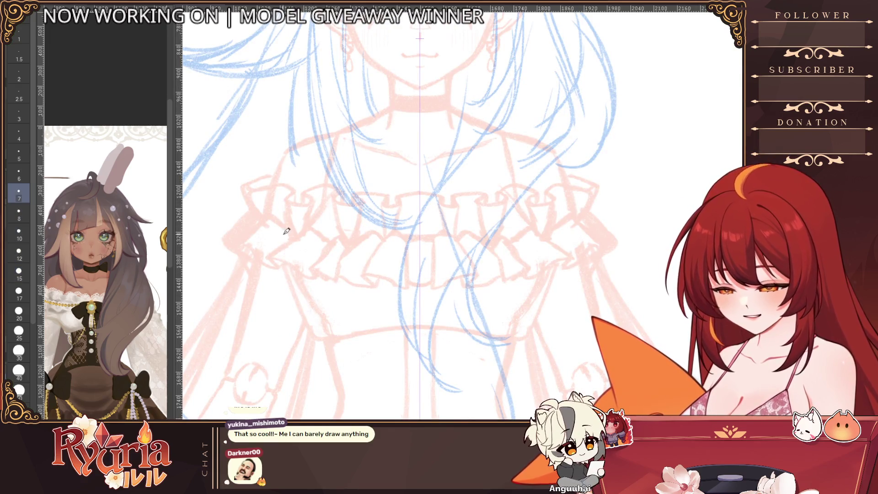
left_click_drag(283, 245, 317, 330)
key("ctrl+z")
key("ctrl+z")
left_click_drag(279, 231, 318, 333)
key("bracketleft")
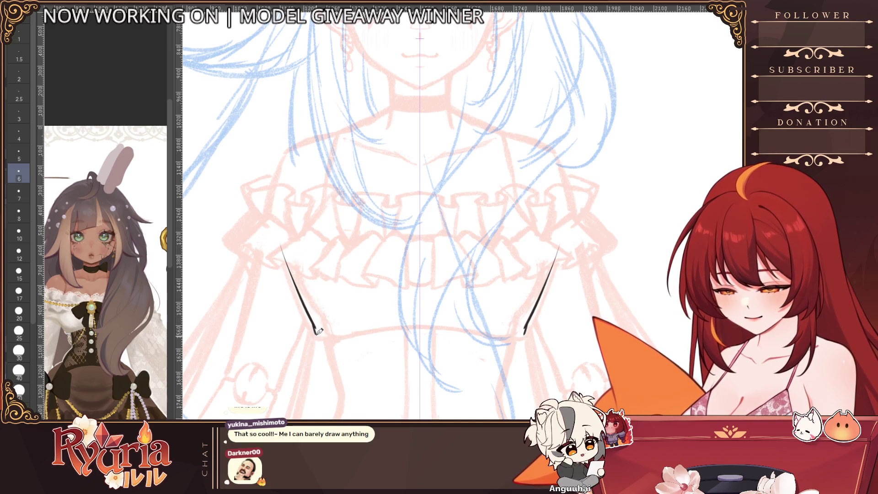
left_click_drag(315, 339, 335, 332)
key("ctrl+z")
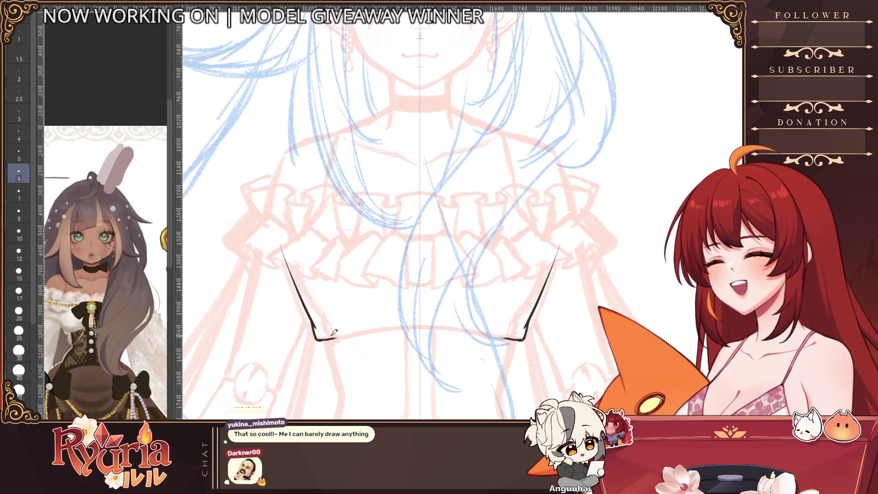
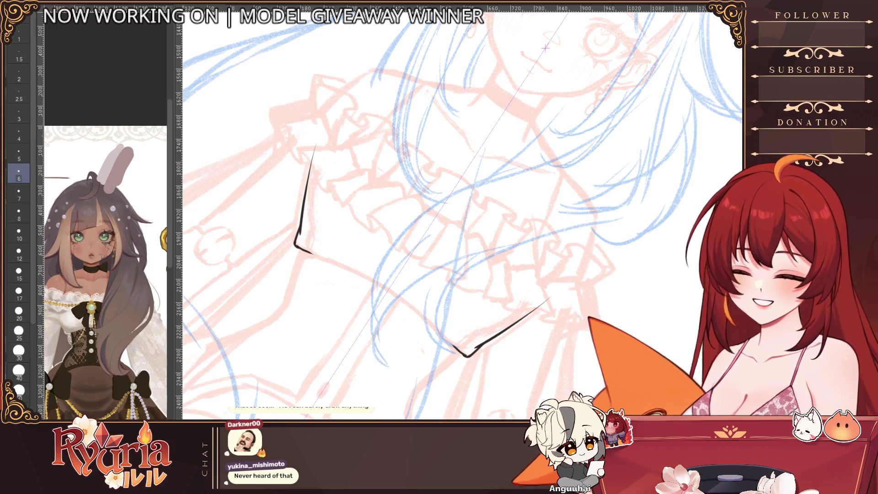
Step: Ink the bodice's bottom line and a longer, shallower chest underside line
scroll(316, 226, "up", 2)
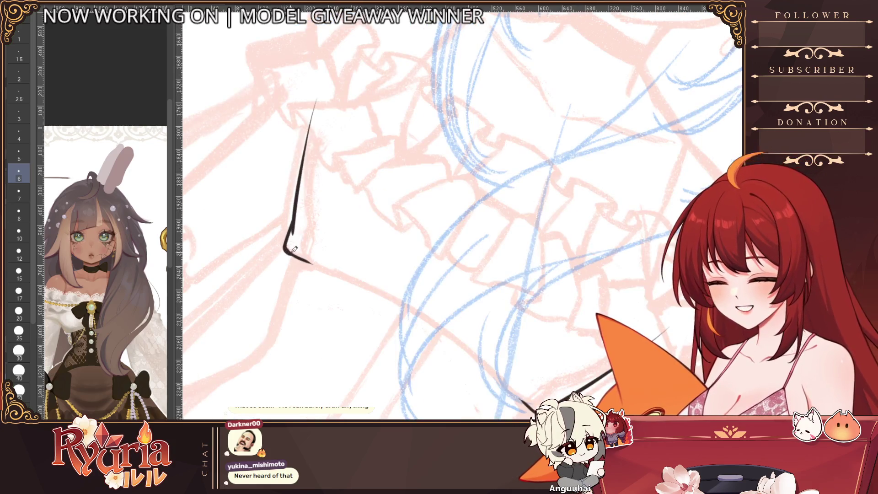
left_click_drag(313, 262, 400, 284)
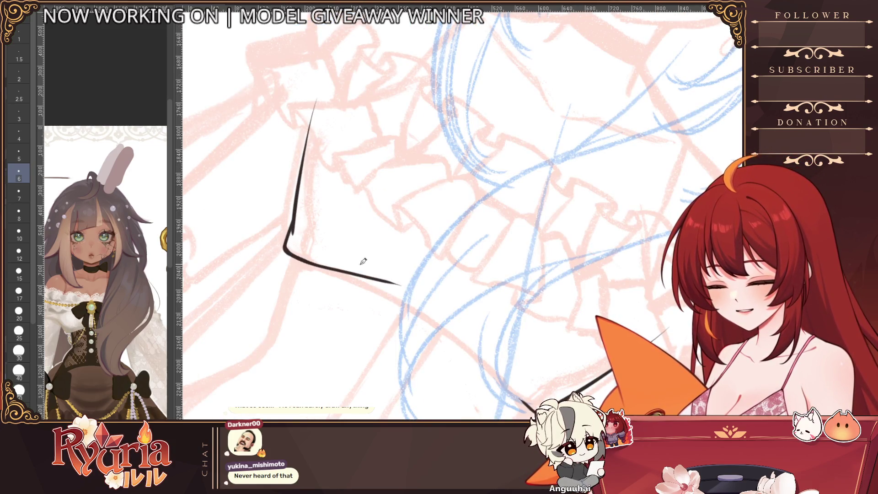
left_click_drag(341, 271, 407, 319)
key("ctrl+z")
left_click_drag(346, 271, 402, 310)
mouse_move(360, 283)
left_mouse_down()
mouse_move(483, 352)
mouse_move(496, 382)
mouse_move(531, 408)
left_mouse_up()
Step: Bring the chest lines into view and set the brush size to 20
scroll(531, 402, "down", 5)
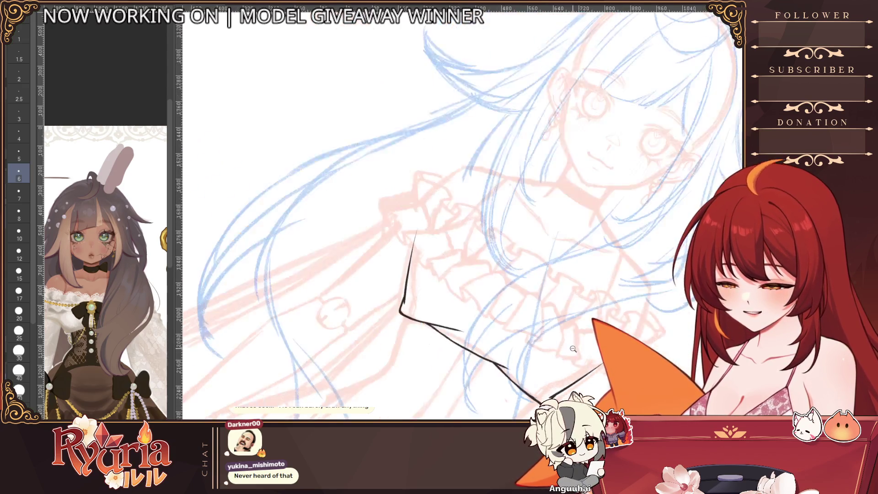
left_click_drag(582, 316, 427, 249)
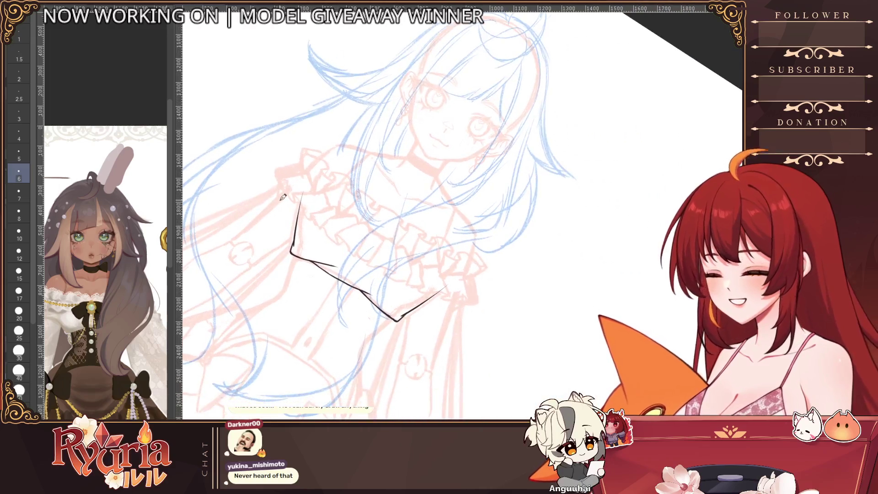
key("bracketright")
key("bracketright")
key("bracketright")
key("ctrl+at")
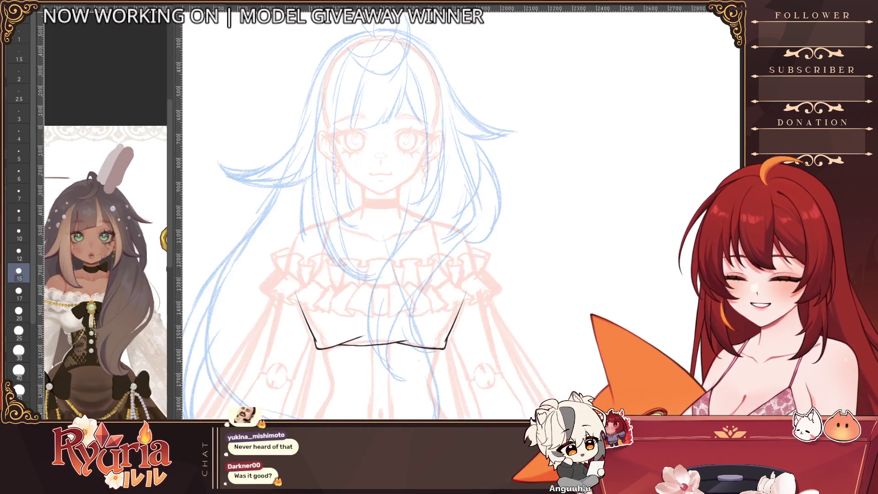
scroll(401, 344, "up", 2)
scroll(402, 344, "up", 2)
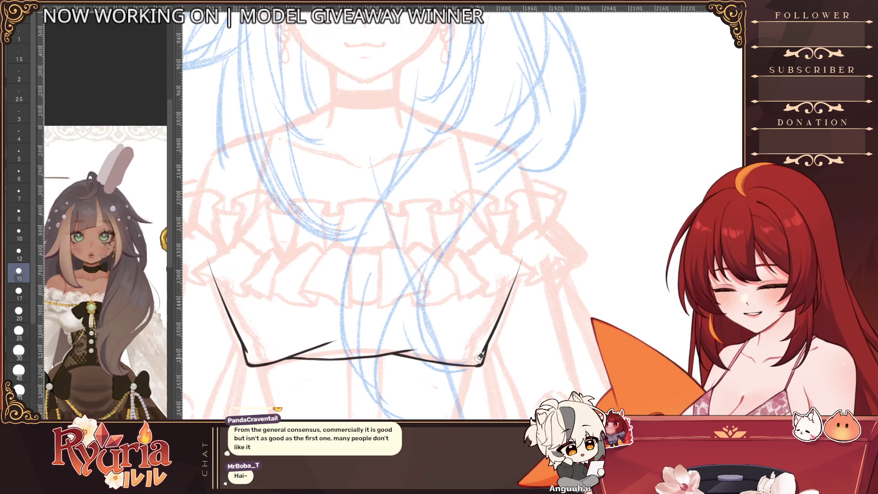
scroll(487, 343, "down", 3)
scroll(489, 332, "down", 2)
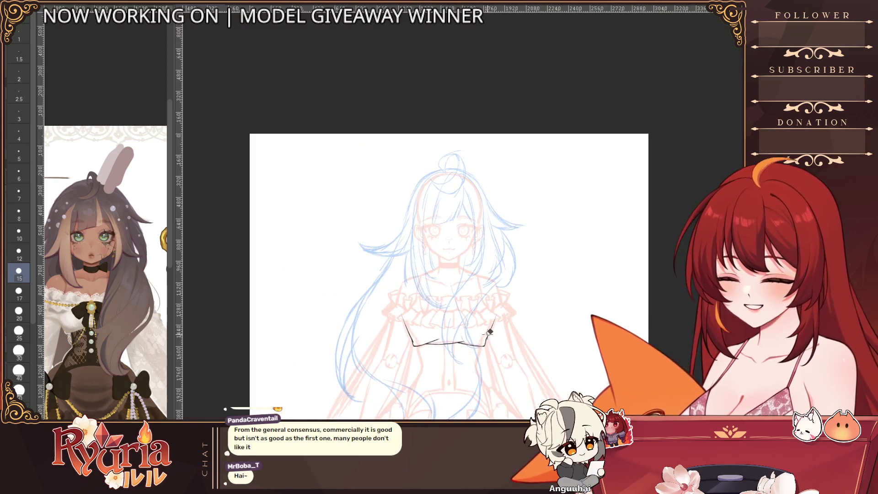
scroll(338, 297, "up", 3)
key("bracketright")
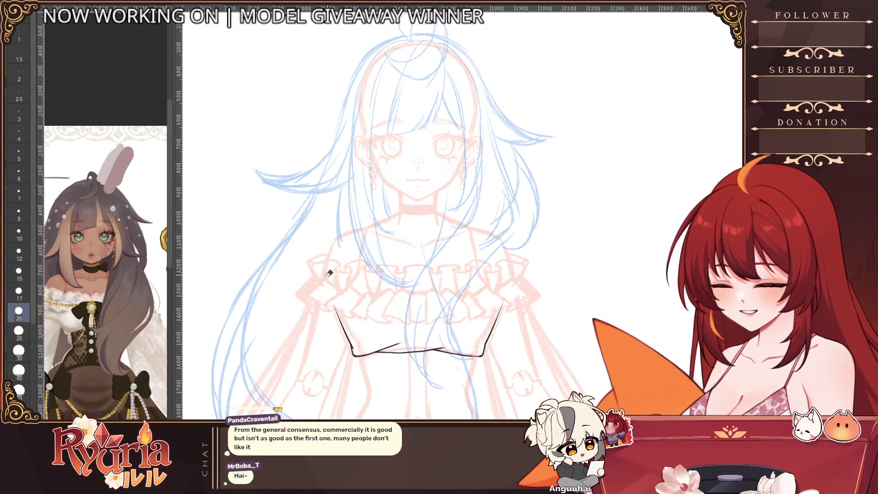
key("bracketleft")
scroll(344, 356, "up", 1)
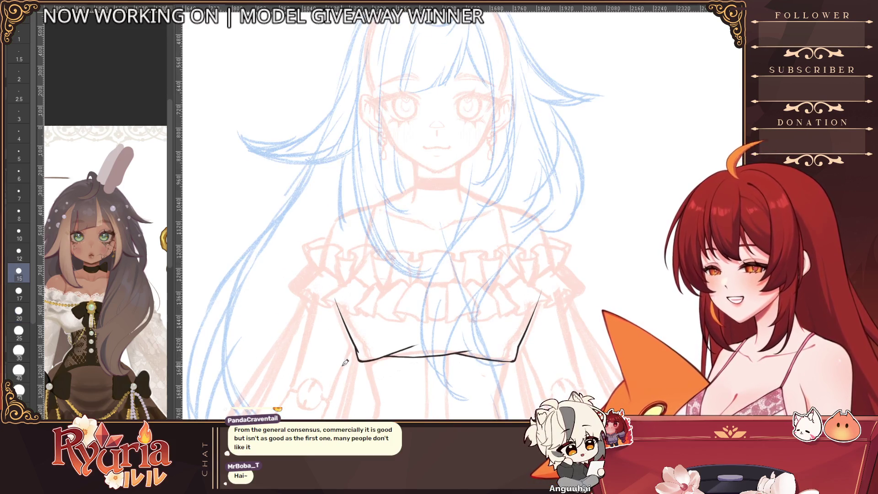
scroll(358, 308, "up", 1)
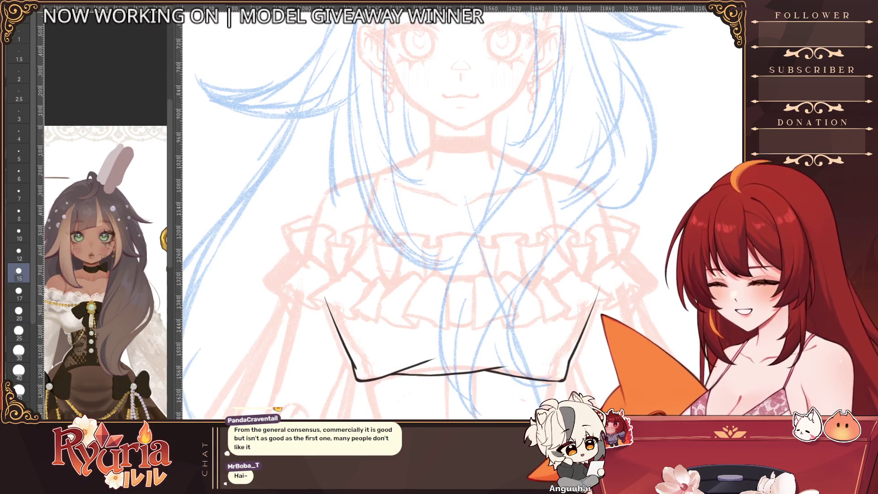
key("bracketright")
Step: Erase the top of the left line and redraw the left outline as one unbroken stroke at pen size 7
key("e")
mouse_move(324, 280)
left_mouse_down()
mouse_move(360, 346)
mouse_move(341, 273)
left_mouse_up()
key("p")
key("bracketleft")
key("ctrl+z")
key("bracketleft")
key("bracketleft")
key("bracketleft")
mouse_move(331, 323)
left_mouse_down()
mouse_move(342, 273)
mouse_move(341, 332)
left_mouse_up()
key("ctrl+z")
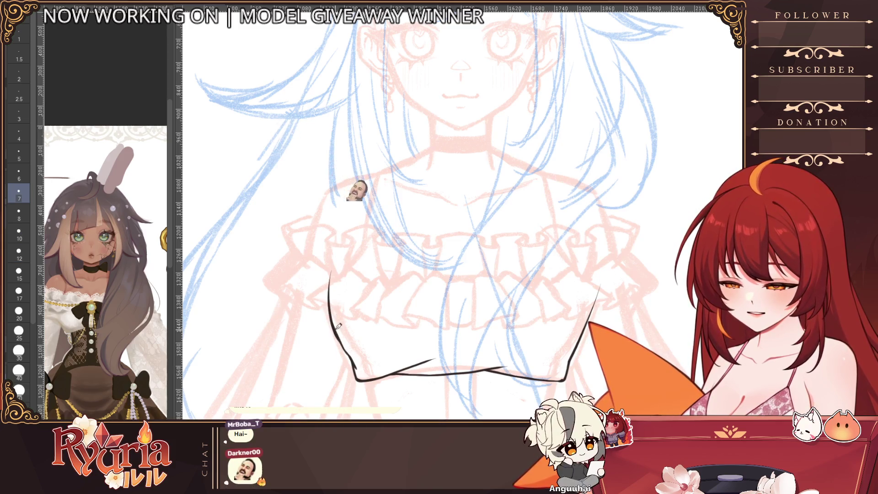
key("ctrl+z")
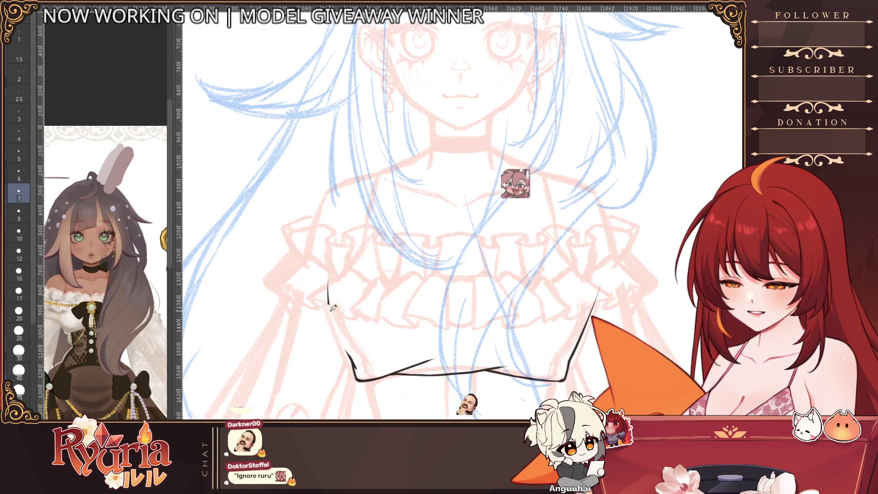
left_click_drag(331, 283, 346, 352)
Step: Zoom out to frame the whole figure and reduce the pen size to 6
left_click(363, 359, "ctrl+alt")
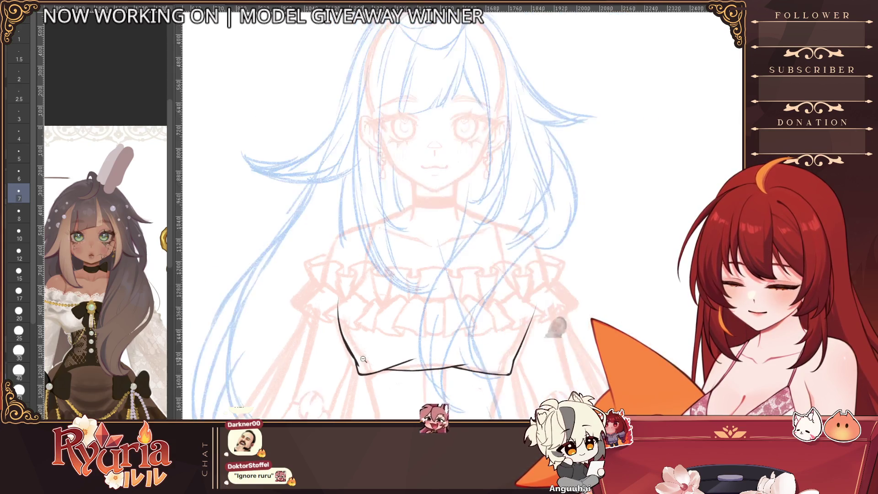
left_click(364, 360, "ctrl+alt")
left_click(361, 356)
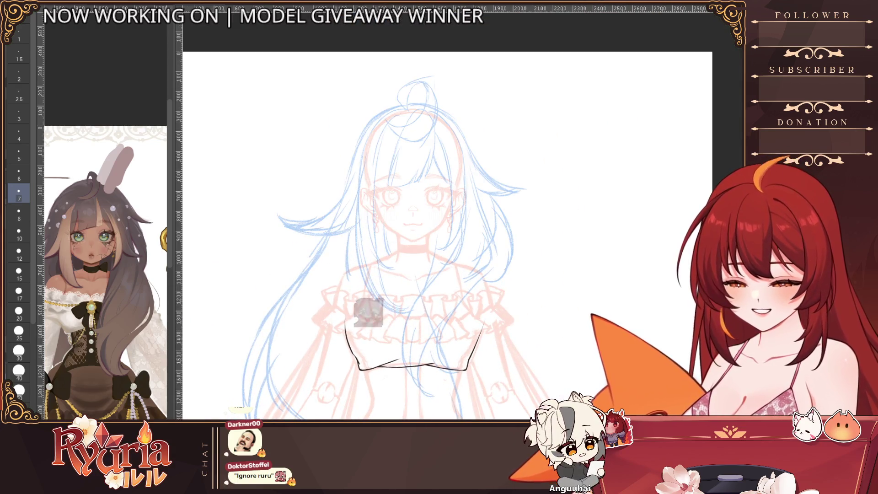
key("bracketleft")
Step: Ink the left side of the bodice, redrawing the upper left outline stroke
left_click_drag(413, 208, 413, 215)
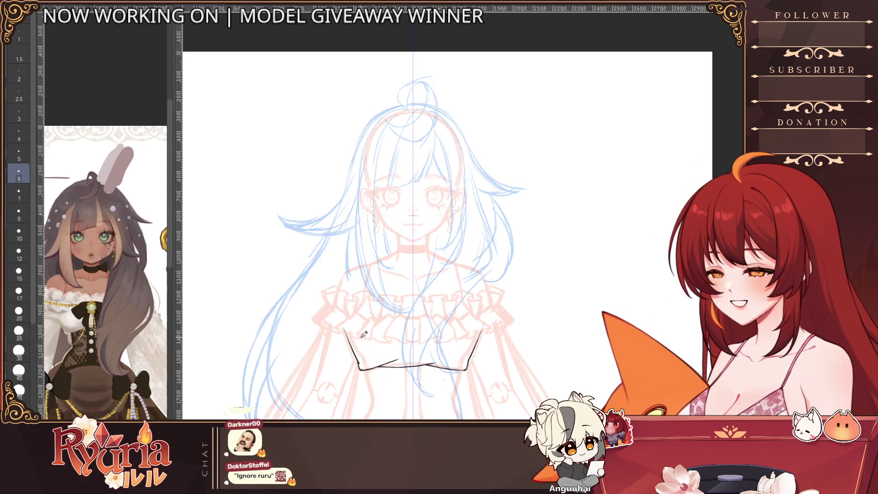
scroll(362, 337, "up", 1)
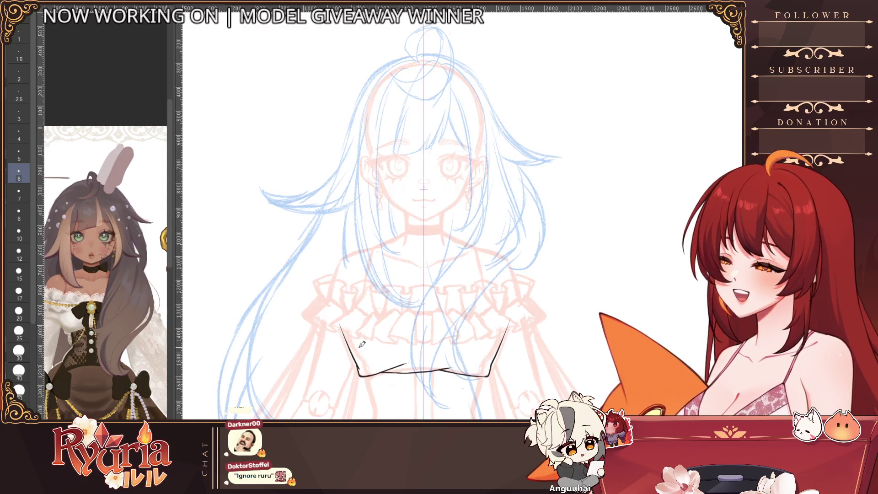
scroll(348, 326, "up", 3)
left_click_drag(342, 295, 347, 365)
key("ctrl+z")
key("ctrl+z")
left_click_drag(334, 290, 372, 410)
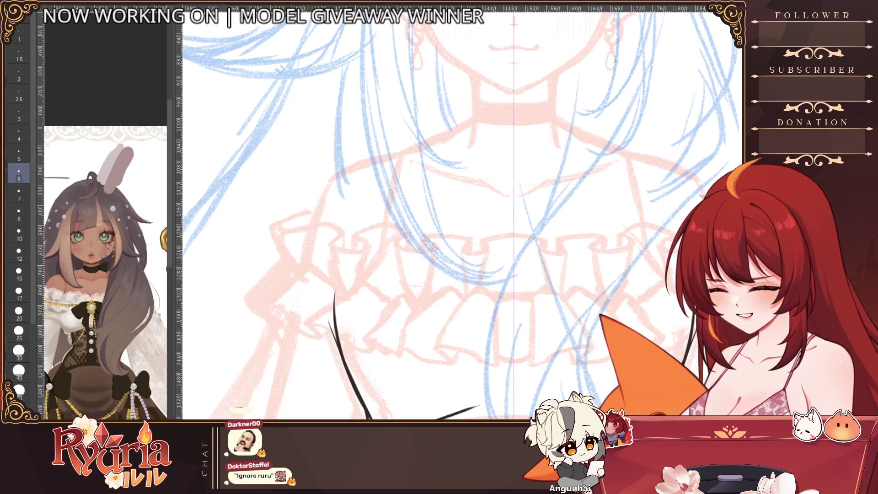
Step: Flip the canvas view horizontally and set the brush size to 10
key("bracketright")
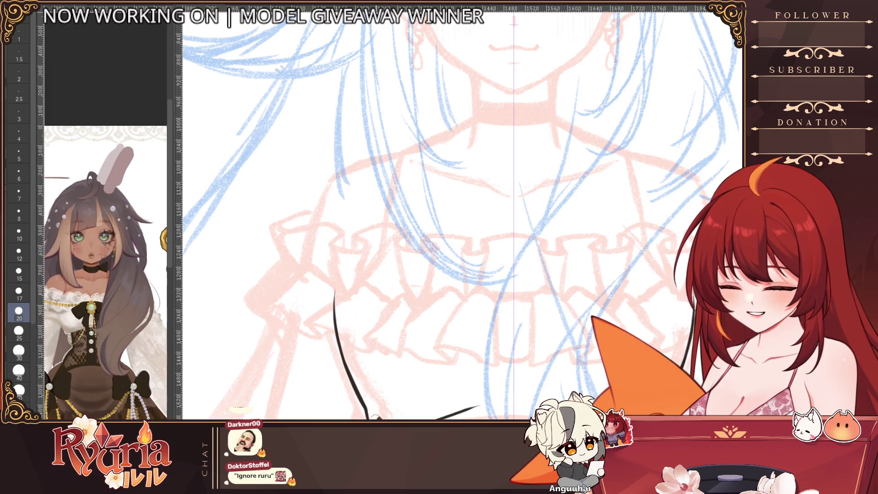
scroll(372, 409, "down", 5)
scroll(373, 408, "up", 2)
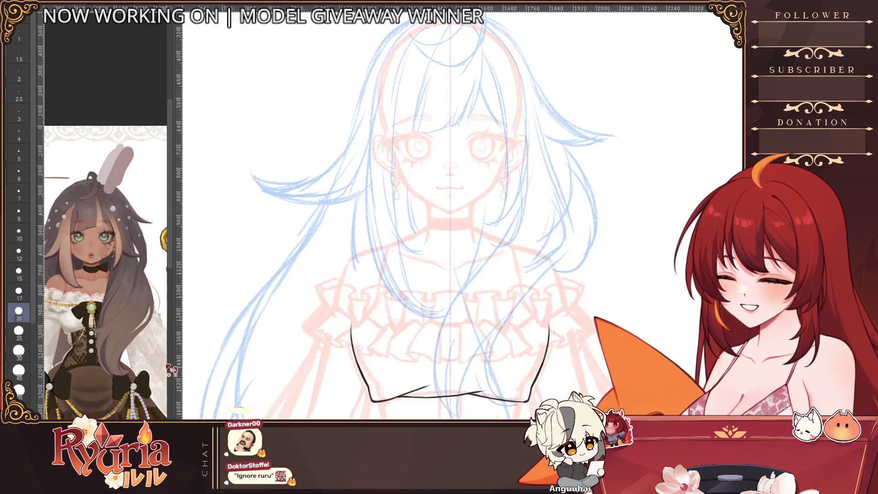
key("bracketright")
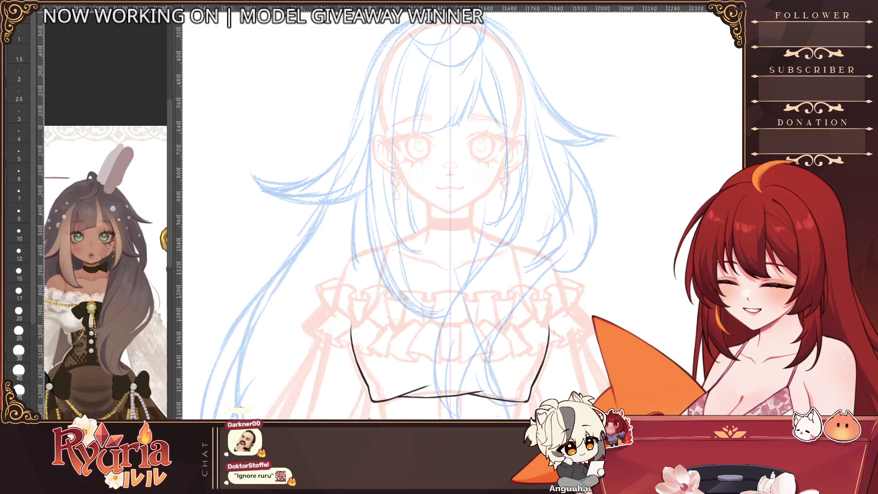
scroll(459, 363, "down", 3)
scroll(459, 362, "up", 4)
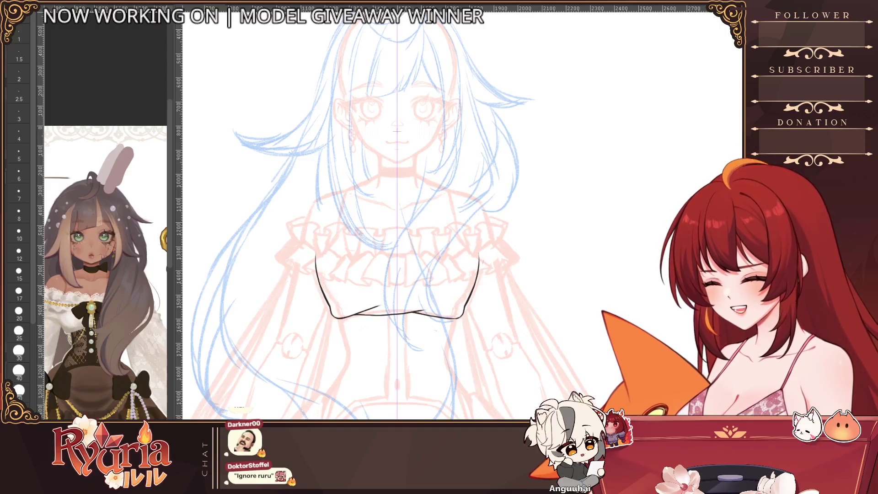
scroll(413, 388, "down", 3)
scroll(416, 403, "up", 2)
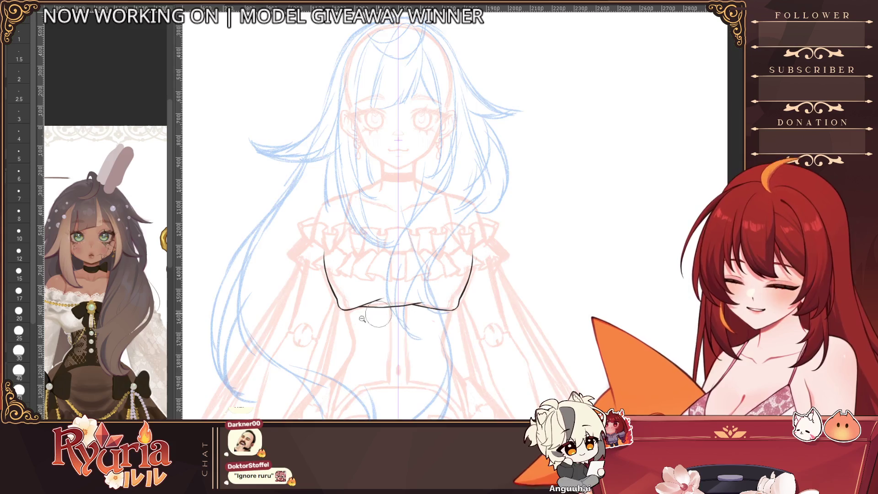
scroll(379, 314, "up", 1)
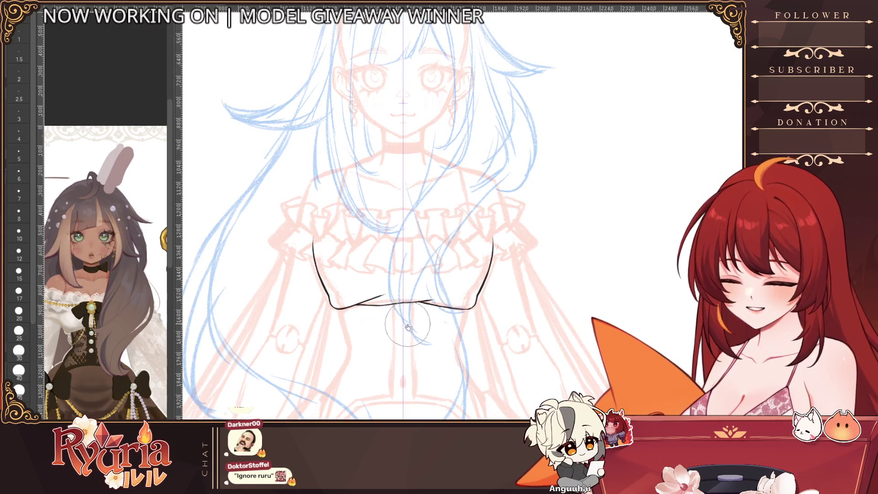
key("]")
key("]")
key("]")
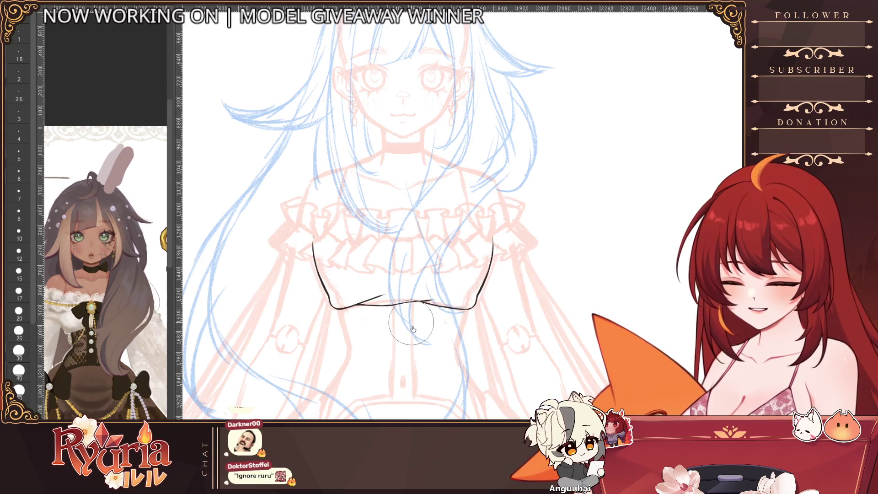
key("[")
key("[")
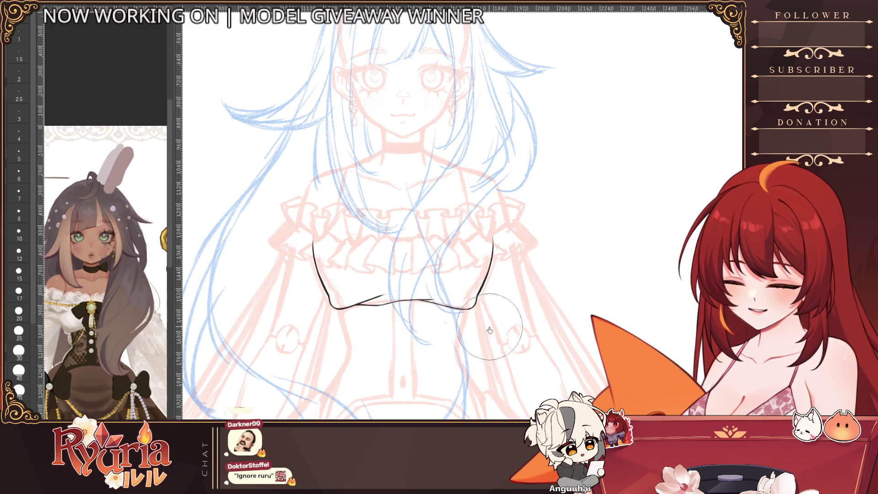
scroll(492, 330, "up", 3)
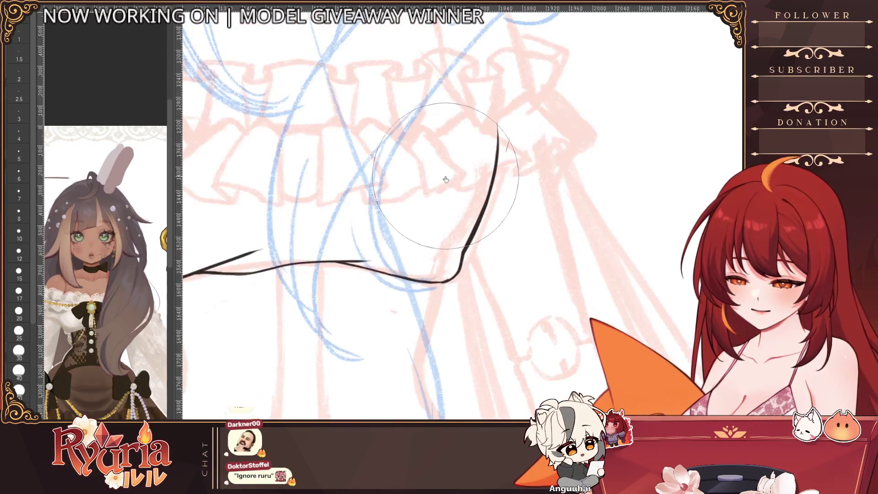
key("[")
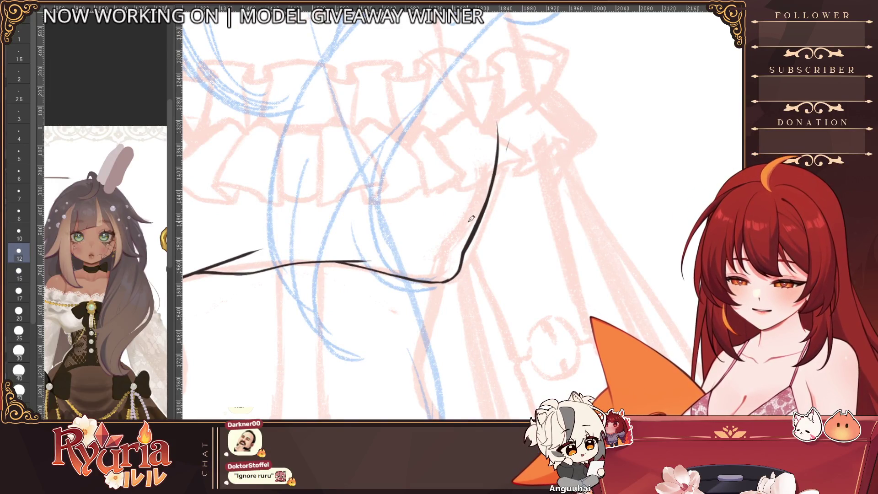
key("h")
key("[")
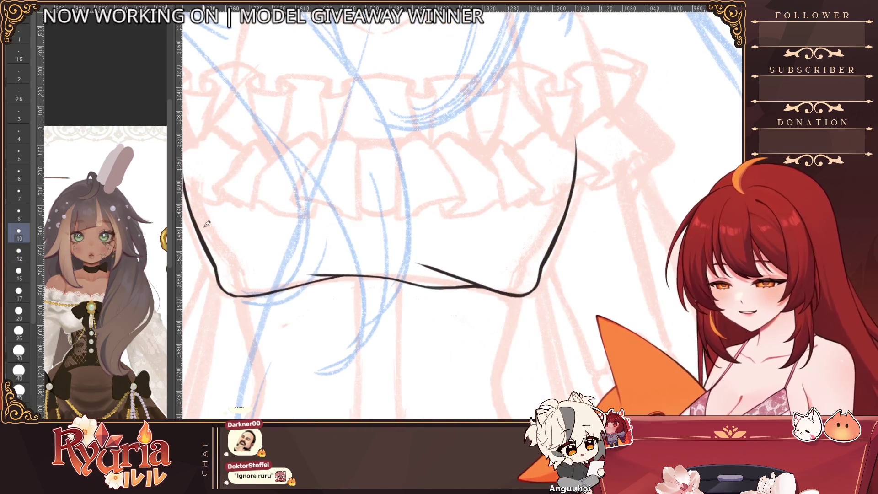
Step: Ink and darken the lower-left contour with short strokes, then zoom out to check the figure
left_click_drag(209, 236, 220, 268)
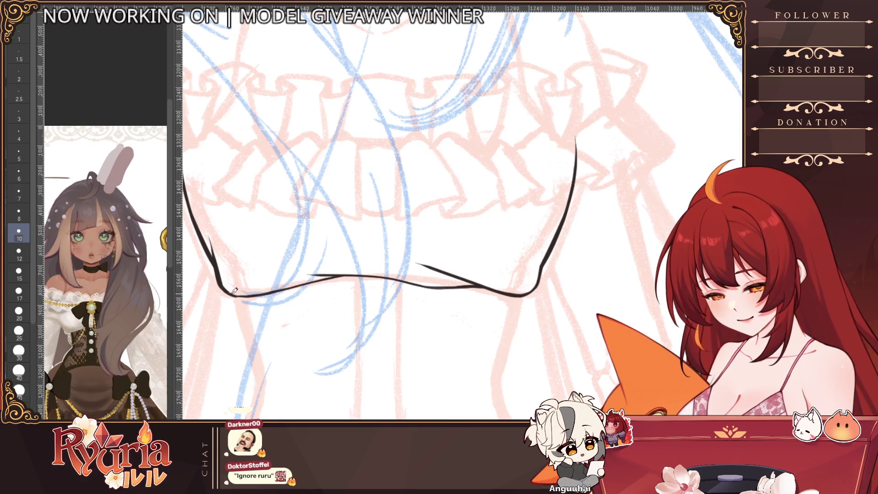
left_click_drag(233, 294, 257, 292)
key("[")
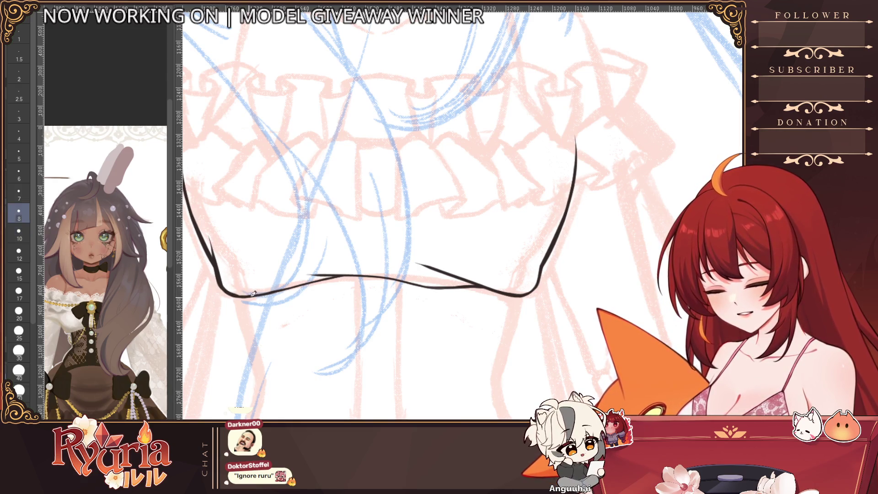
left_click(256, 281, "ctrl+alt")
left_click(313, 240, "ctrl+alt")
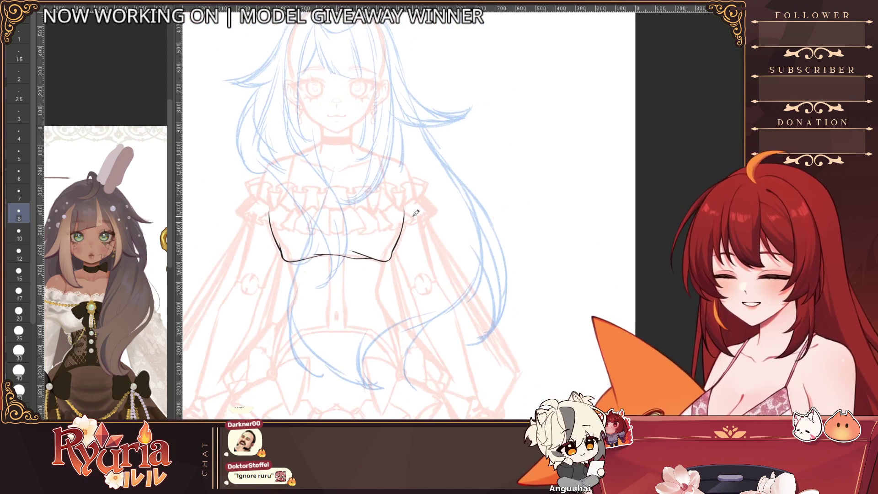
Step: Zoom out, switch to the eraser, and pan to recentre the figure
scroll(394, 264, "up", 2)
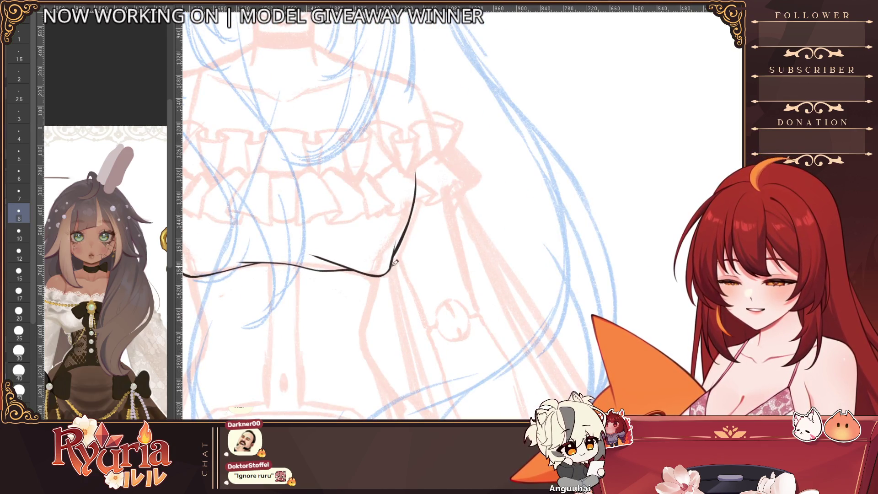
left_click(394, 268, "ctrl+alt")
scroll(432, 332, "up", 2)
scroll(295, 222, "up", 4)
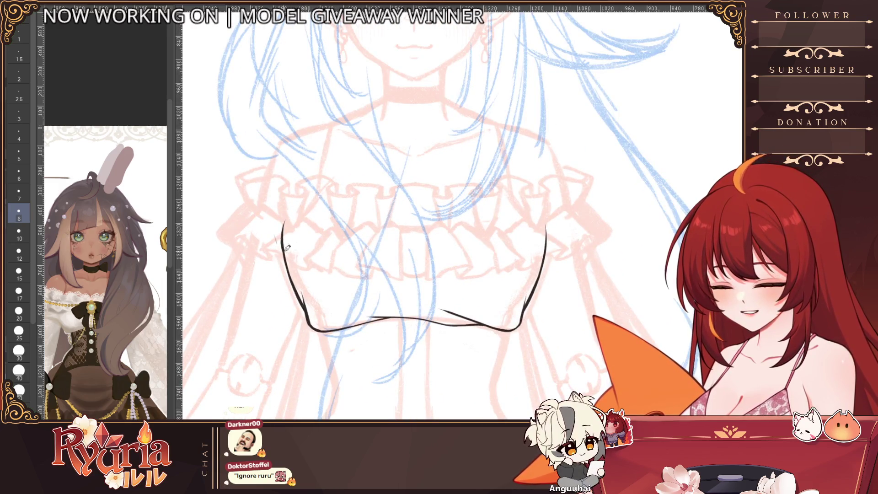
key("e")
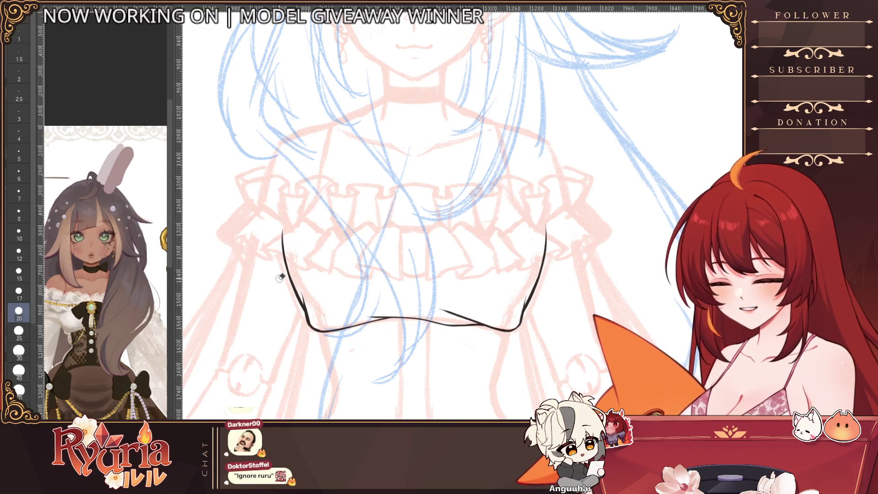
scroll(284, 274, "down", 3)
scroll(391, 249, "down", 2)
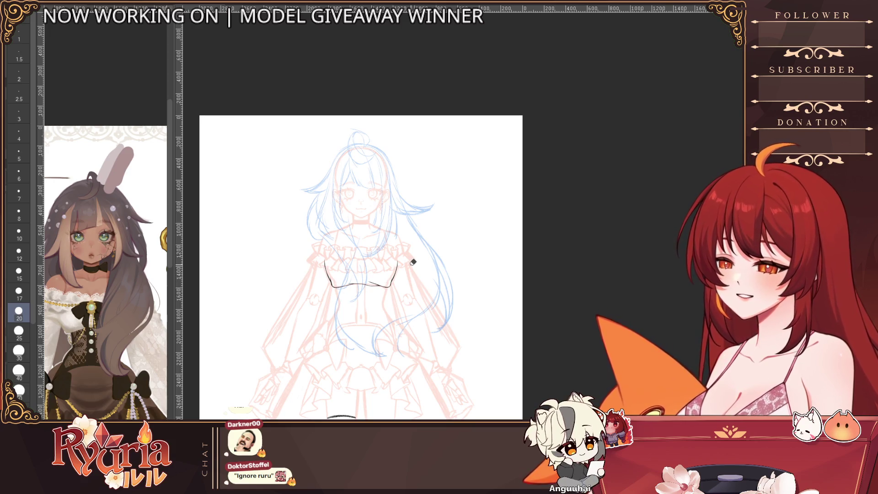
scroll(453, 294, "up", 1)
scroll(472, 268, "up", 1)
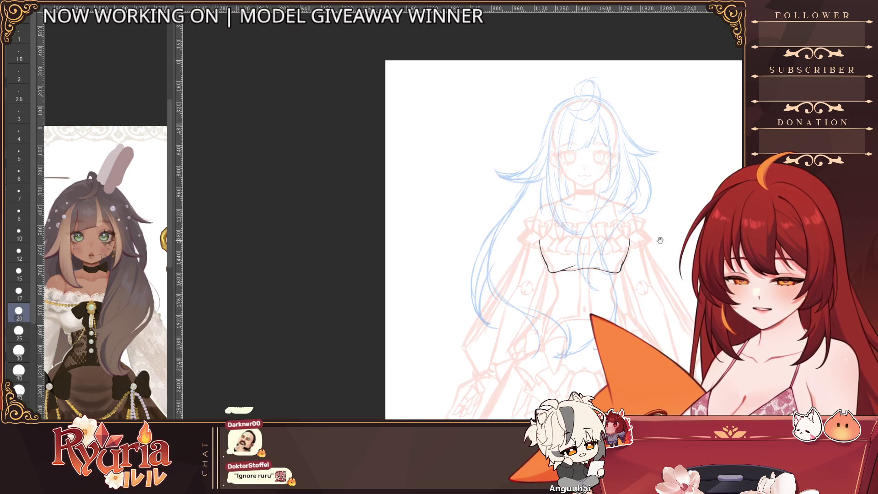
left_click_drag(653, 243, 395, 223)
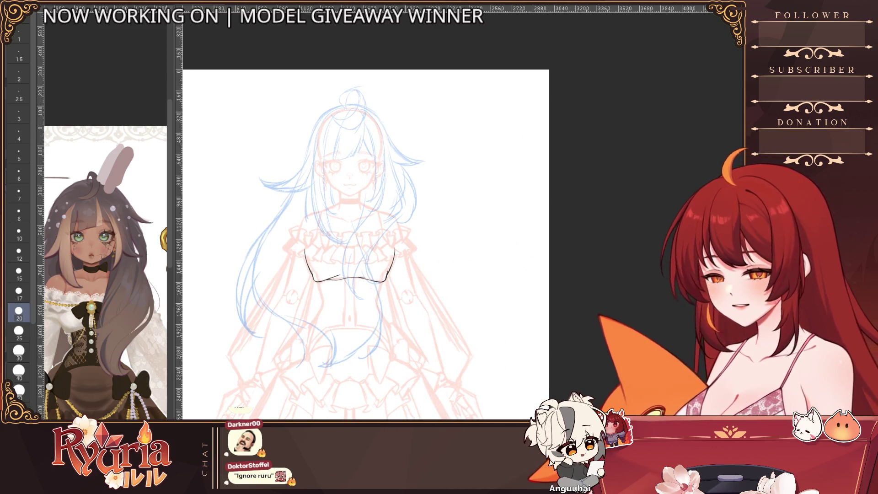
Step: Draw a red stroke along the corset's left and top edges with a slightly smaller brush
key("bracketleft")
scroll(308, 247, "up", 3)
mouse_move(315, 310)
left_mouse_down()
mouse_move(309, 252)
mouse_move(489, 231)
mouse_move(640, 244)
mouse_move(305, 247)
left_mouse_up()
mouse_move(311, 302)
left_mouse_down()
mouse_move(313, 245)
mouse_move(577, 234)
mouse_move(653, 241)
left_mouse_up()
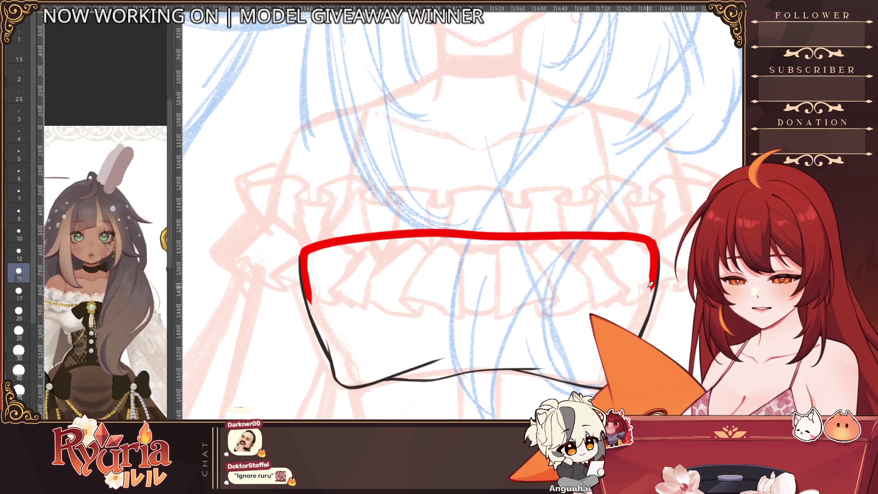
Step: Extend the red outline down the corset's left edge and along its right edge
left_click_drag(307, 283, 327, 334)
key("ctrl+z")
mouse_move(307, 249)
left_mouse_down()
mouse_move(352, 386)
mouse_move(476, 367)
left_mouse_up()
key("space")
key("bracketleft")
key("bracketleft")
key("bracketright")
key("bracketleft")
key("bracketleft")
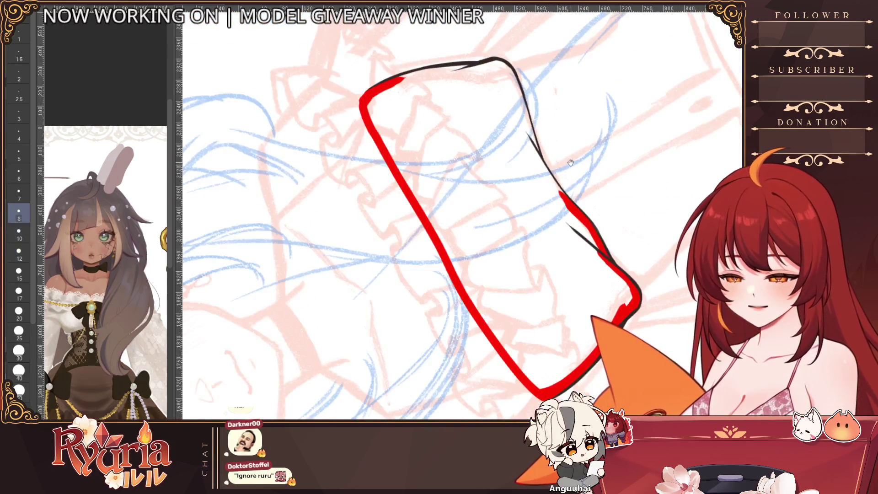
left_click_drag(434, 161, 459, 235)
mouse_move(444, 183)
left_mouse_down()
mouse_move(468, 265)
mouse_move(499, 298)
left_mouse_up()
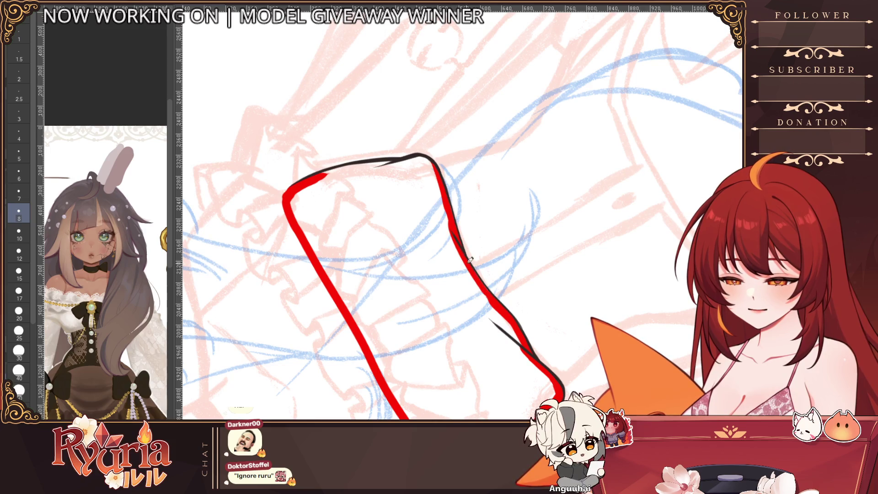
Step: Redraw and refine the red upper-left edge, rotating the view so the corset sits level
key("minus")
key("minus")
key("bracketright")
key("bracketright")
left_click_drag(365, 206, 297, 269)
mouse_move(297, 270)
left_mouse_down()
mouse_move(345, 219)
mouse_move(392, 193)
left_mouse_up()
key("asciicircum")
key("asciicircum")
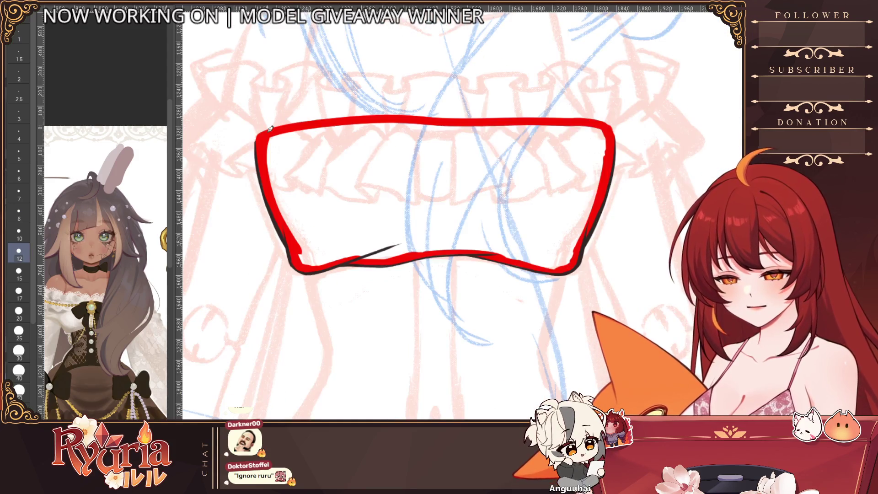
Step: Fill the closed red outline solid red with the Fill tool
key("g")
left_click(386, 191)
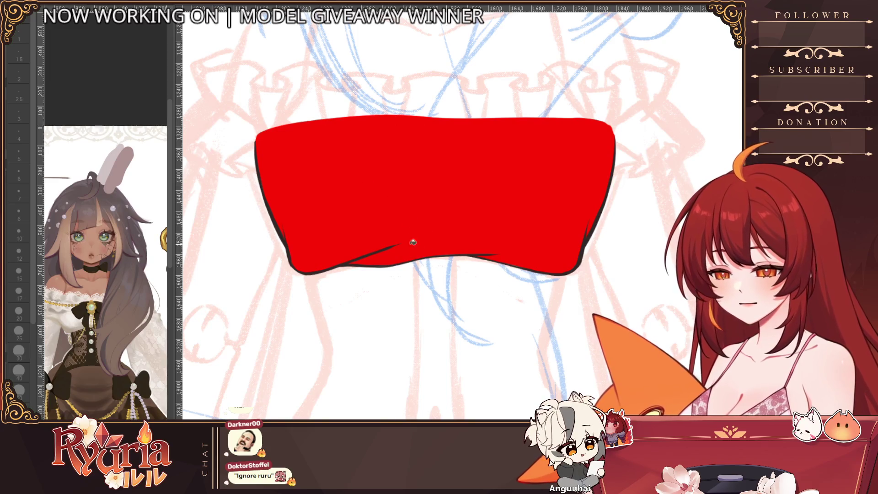
key("minus")
scroll(464, 323, "down", 2)
left_click_drag(465, 323, 369, 300)
scroll(329, 141, "up", 3)
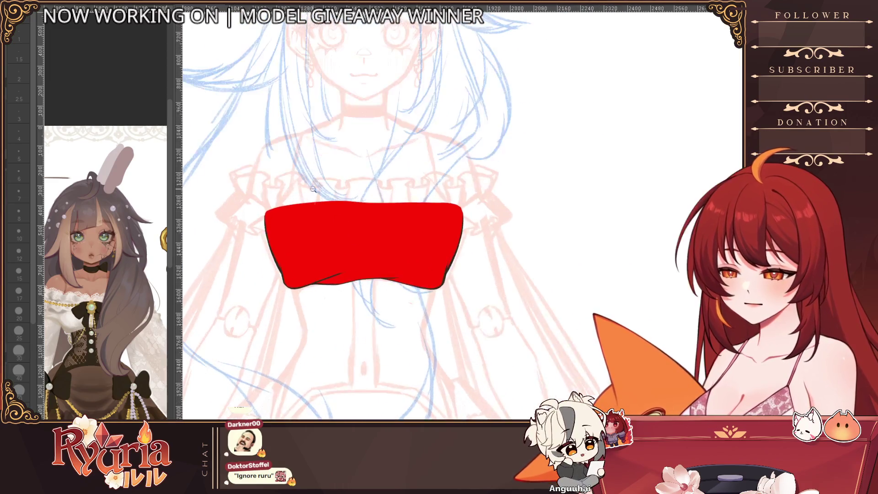
Step: Smooth the fill's top edge, fill out the upper-left tip, and reset the view rotation
key("b")
mouse_move(256, 236)
left_mouse_down()
mouse_move(275, 214)
mouse_move(493, 217)
left_mouse_up()
key("bracketright")
key("bracketright")
key("bracketright")
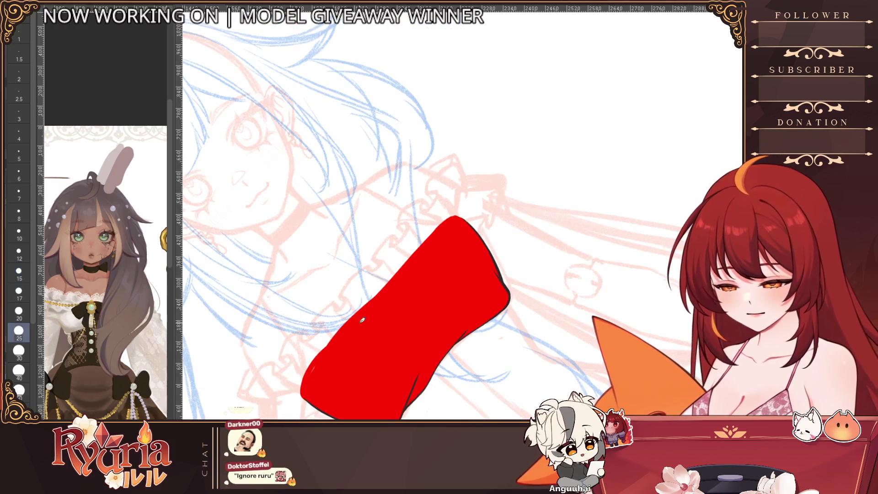
mouse_move(452, 225)
left_mouse_down()
mouse_move(387, 284)
mouse_move(408, 251)
mouse_move(385, 286)
left_mouse_up()
scroll(476, 143, "down", 1)
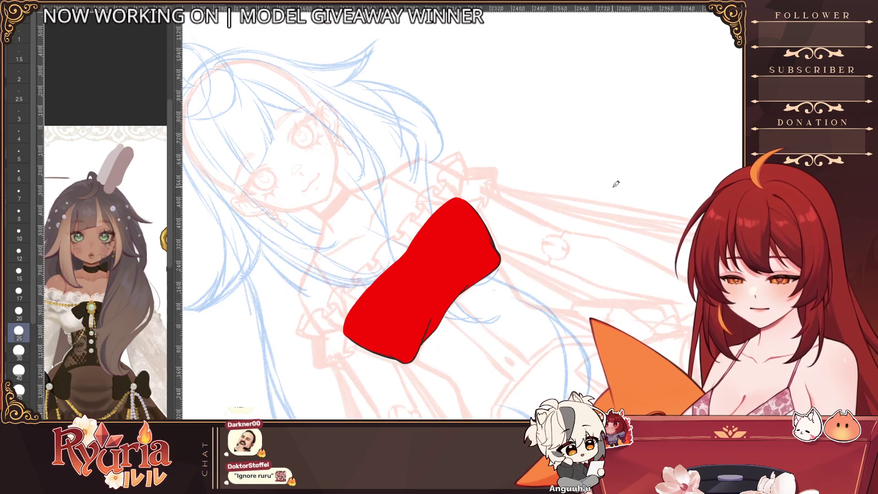
scroll(472, 259, "up", 1)
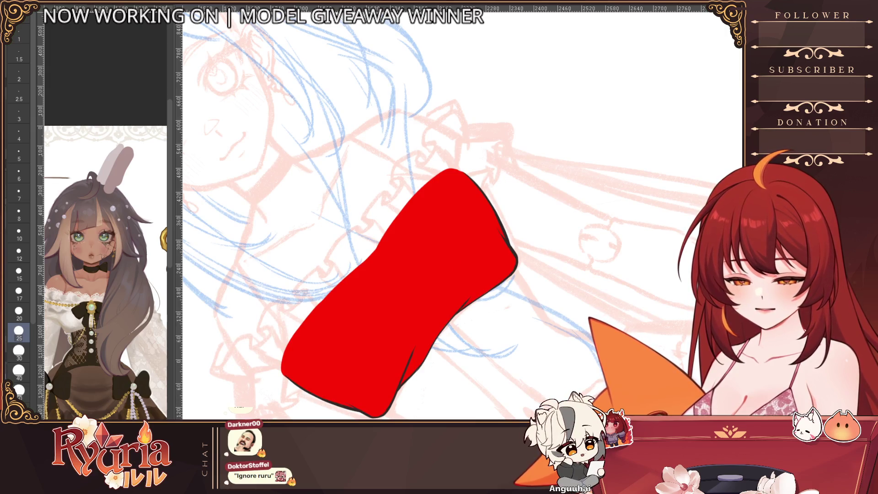
key("ctrl+at")
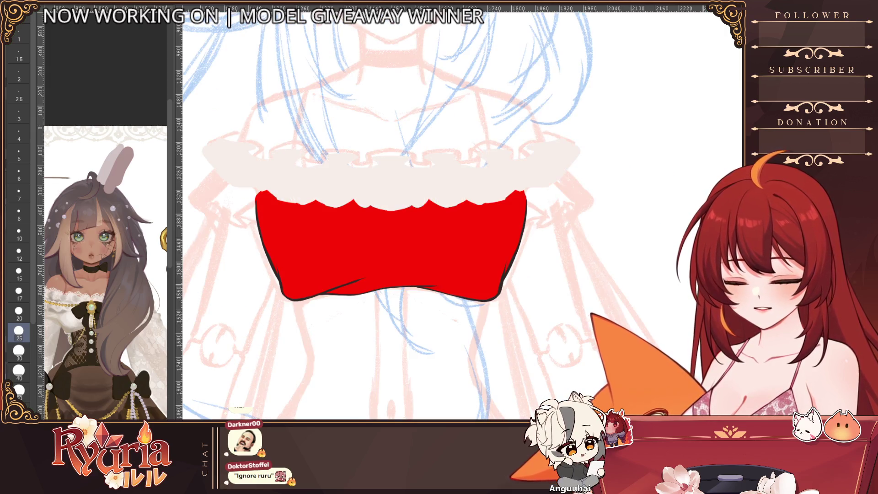
key("ctrl+z")
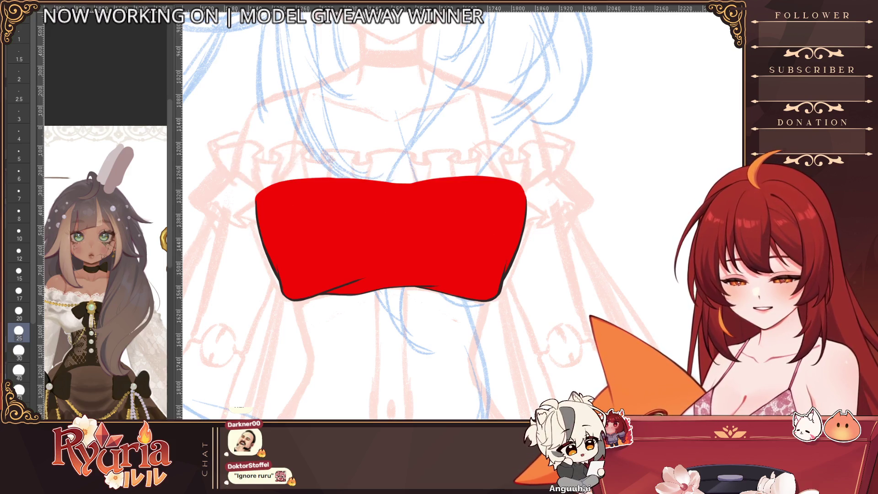
scroll(406, 312, "down", 3)
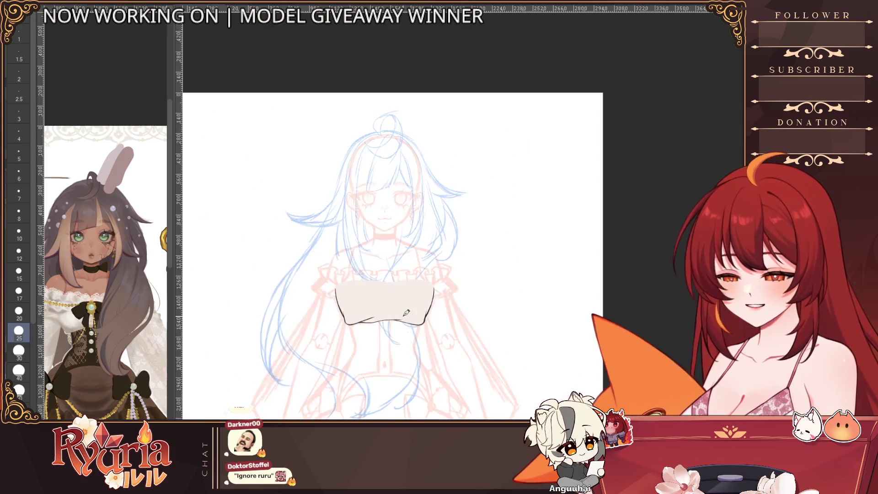
Step: Show the ruffle trim and bow over the corset, using the smaller bow with brooch
key("ctrl+v")
scroll(419, 342, "down", 4)
scroll(435, 305, "up", 6)
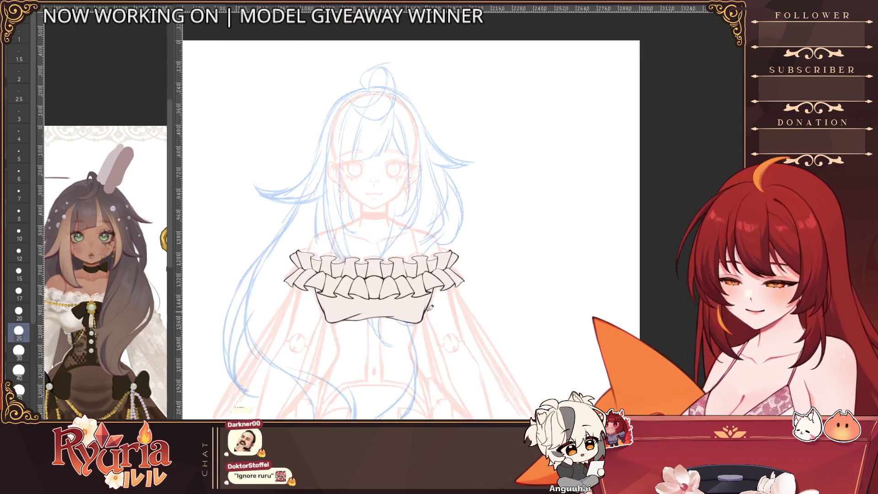
scroll(435, 305, "up", 2)
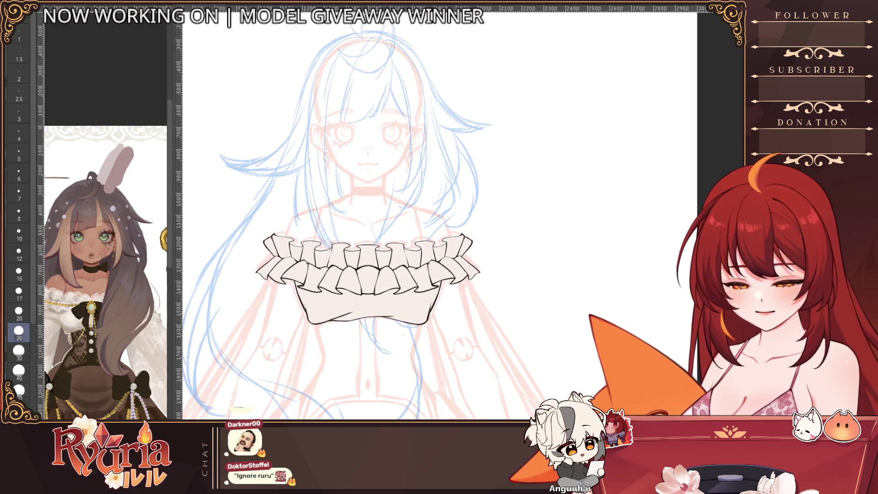
key("ctrl+v")
key("ctrl+z")
scroll(414, 360, "down", 3)
scroll(414, 360, "up", 1)
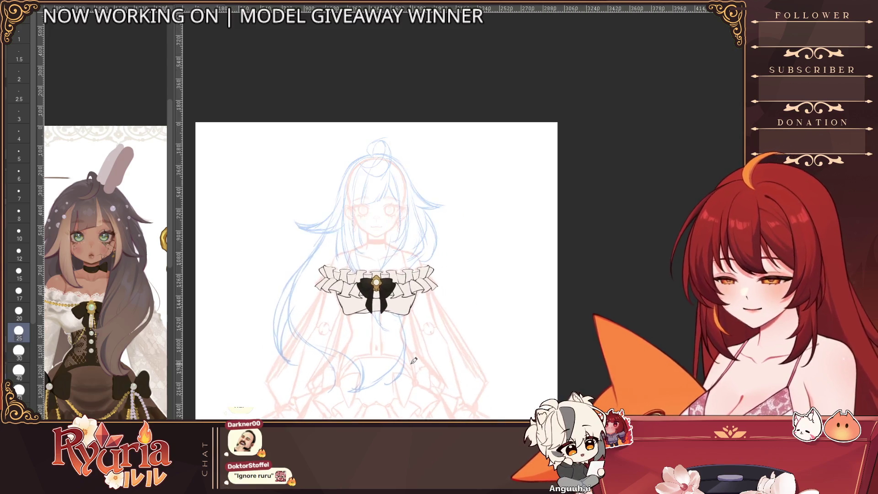
scroll(353, 294, "up", 5)
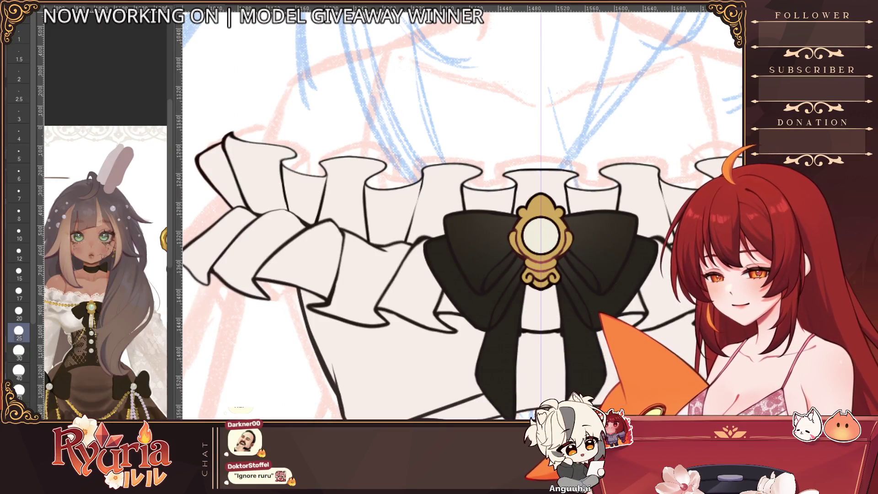
Step: Switch to a fine pen at size 4
key("bracketleft")
key("bracketleft")
key("bracketleft")
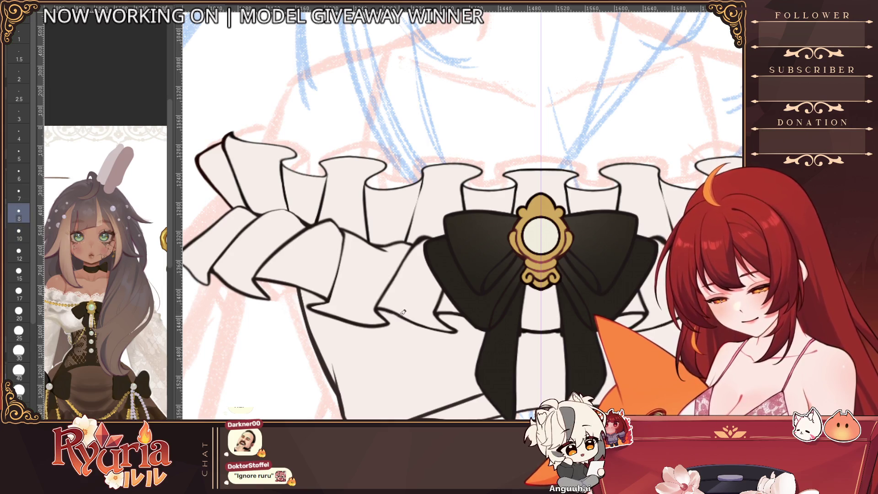
key("p")
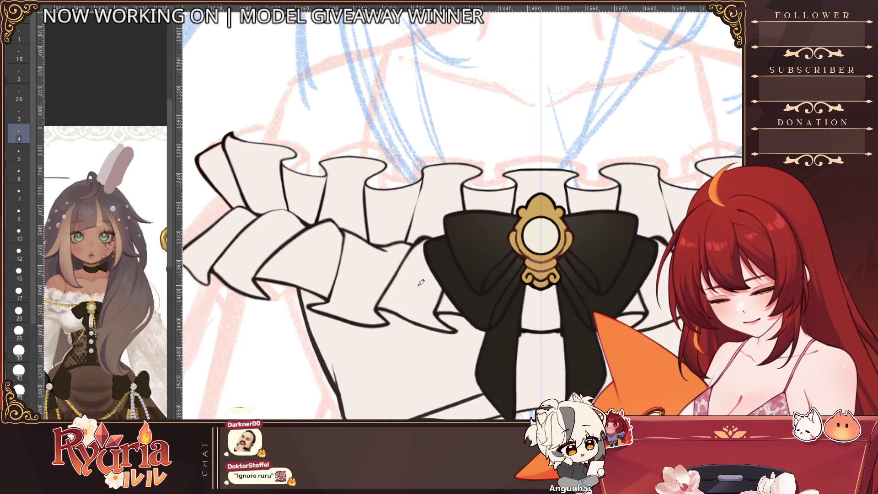
scroll(421, 282, "down", 1)
scroll(319, 243, "up", 1)
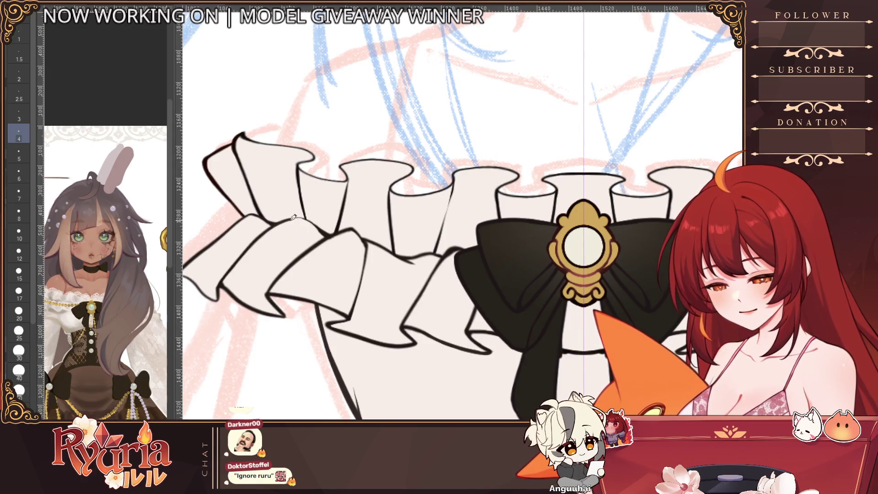
scroll(322, 187, "down", 1)
scroll(322, 187, "down", 4)
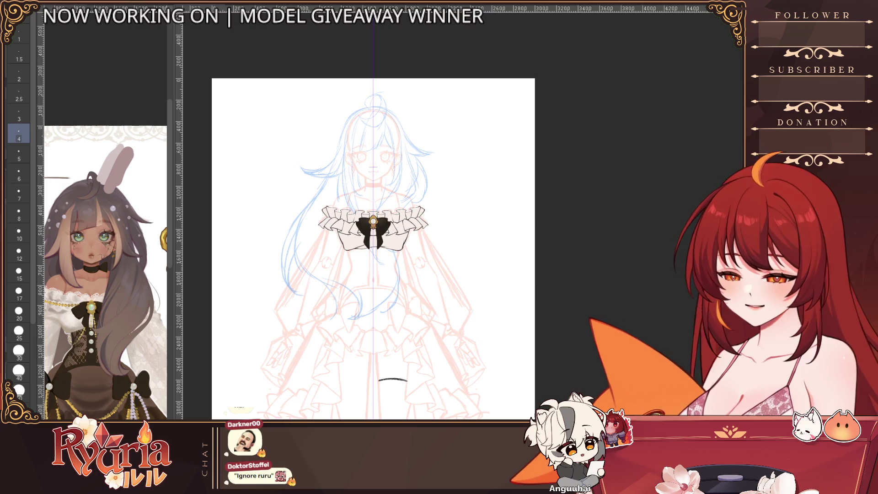
key("ctrl+z")
key("ctrl+y")
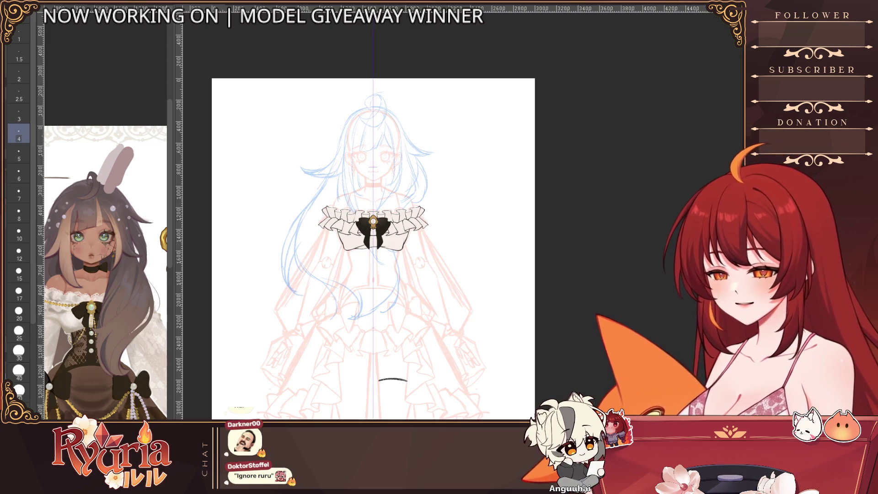
scroll(388, 197, "up", 5)
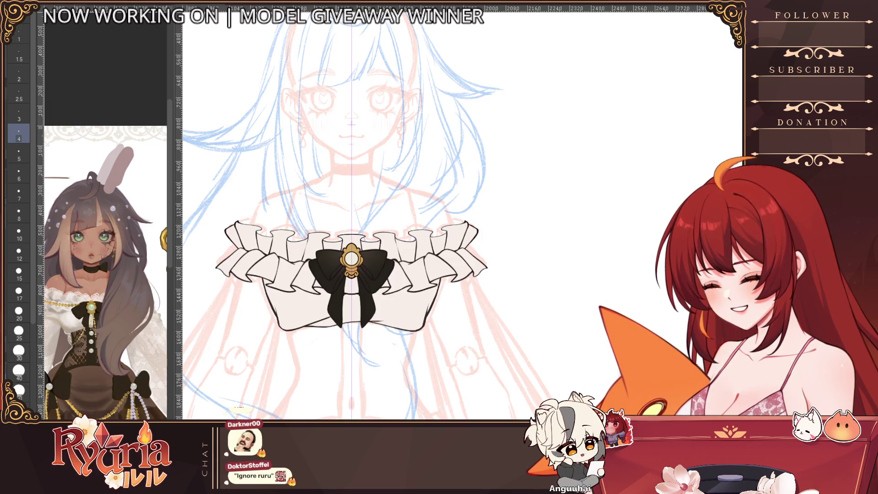
Step: Rotate the canvas counter-clockwise and try several collar curve strokes, undoing each attempt
scroll(342, 157, "up", 2)
left_click_drag(355, 159, 344, 240)
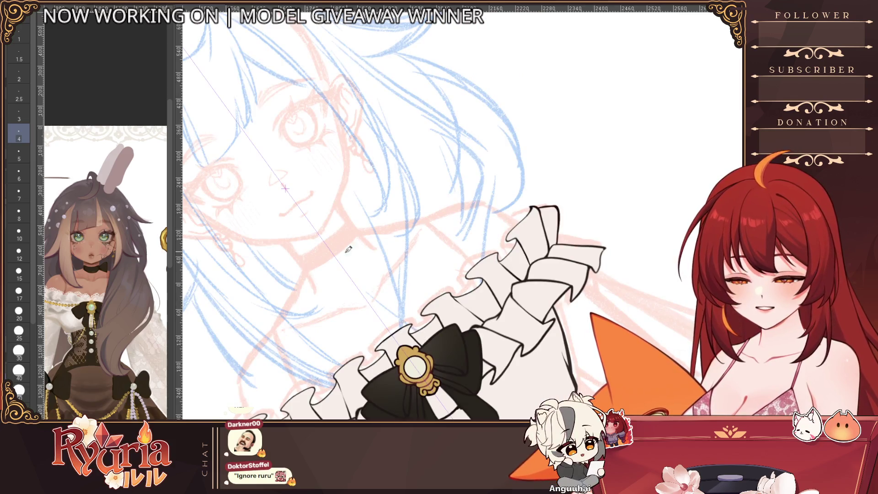
scroll(359, 245, "up", 1)
left_click_drag(391, 218, 288, 293)
key("ctrl+z")
key("ctrl+z")
mouse_move(393, 218)
left_mouse_down()
mouse_move(286, 300)
mouse_move(258, 343)
left_mouse_up()
key("ctrl+z")
key("ctrl+z")
key("ctrl+z")
left_click_drag(393, 219, 260, 341)
key("ctrl+z")
mouse_move(393, 218)
left_mouse_down()
mouse_move(286, 297)
mouse_move(258, 343)
left_mouse_up()
key("ctrl+z")
left_click_drag(432, 213, 269, 333)
key("ctrl+z")
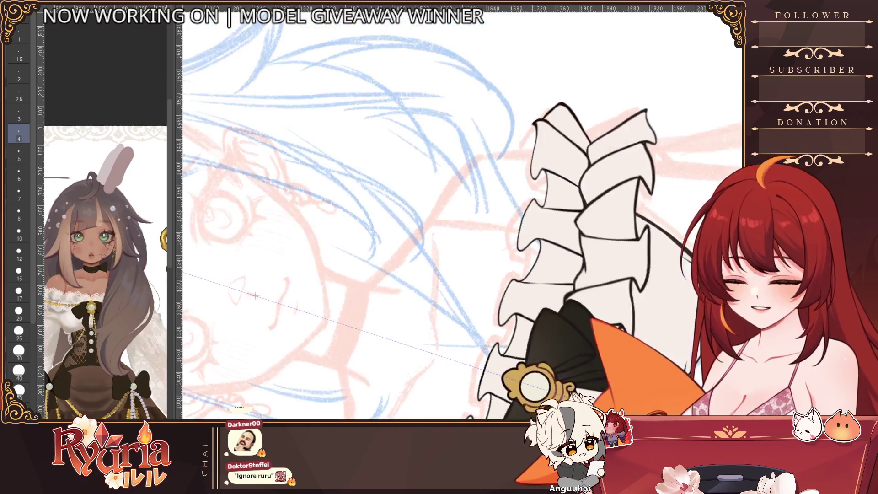
Step: Draw the full-length black collar arc across the chest above the brooch
left_click_drag(401, 195, 371, 277)
key("ctrl+z")
left_click_drag(412, 178, 371, 297)
key("ctrl+z")
key("ctrl+z")
left_click_drag(373, 257, 385, 228)
key("ctrl+z")
left_click_drag(441, 140, 376, 349)
key("ctrl+z")
key("ctrl+z")
key("ctrl+z")
mouse_move(488, 92)
left_mouse_down()
mouse_move(381, 373)
mouse_move(385, 400)
left_mouse_up()
Step: Return the canvas upright and add short mirrored strokes at both collar ends
key("ctrl+0")
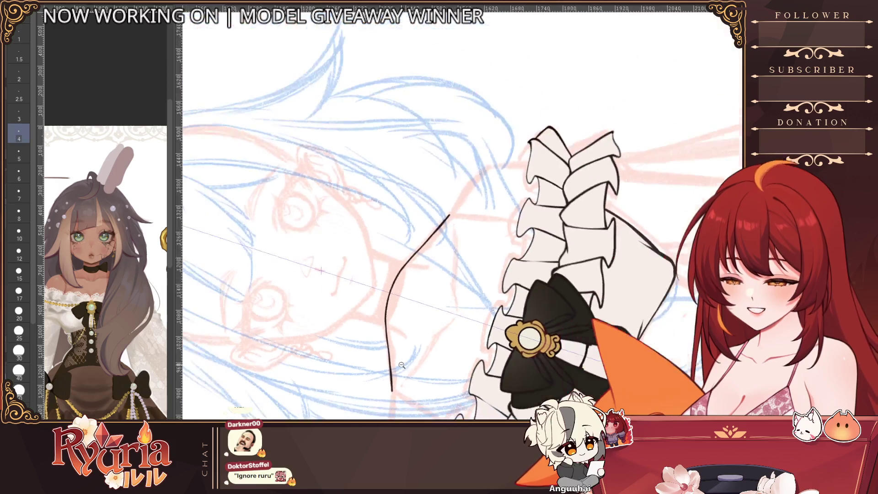
left_click_drag(317, 224, 306, 253)
scroll(310, 260, "down", 3)
scroll(309, 259, "up", 2)
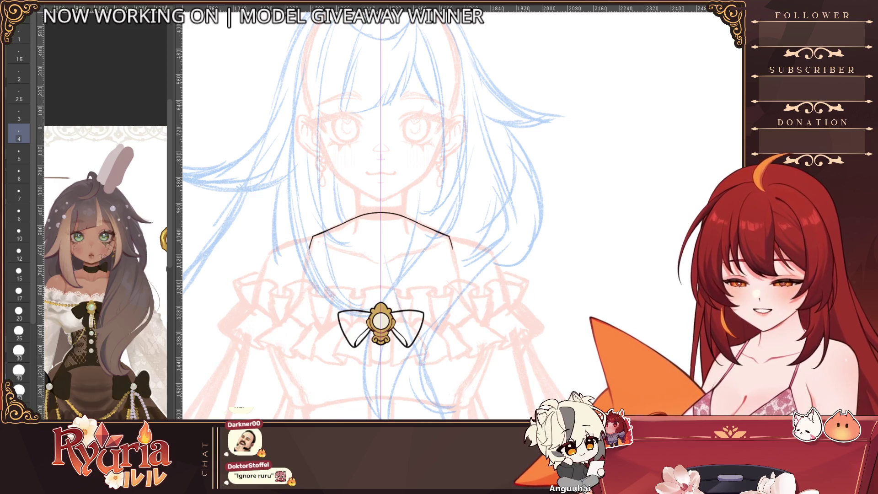
Step: Draw mirrored shoulder lines down from the collar ends with a slightly thicker brush
scroll(320, 254, "up", 5)
mouse_move(312, 214)
left_mouse_down()
mouse_move(298, 292)
mouse_move(281, 324)
left_mouse_up()
key("ctrl+z")
scroll(293, 297, "down", 4)
key("ctrl+z")
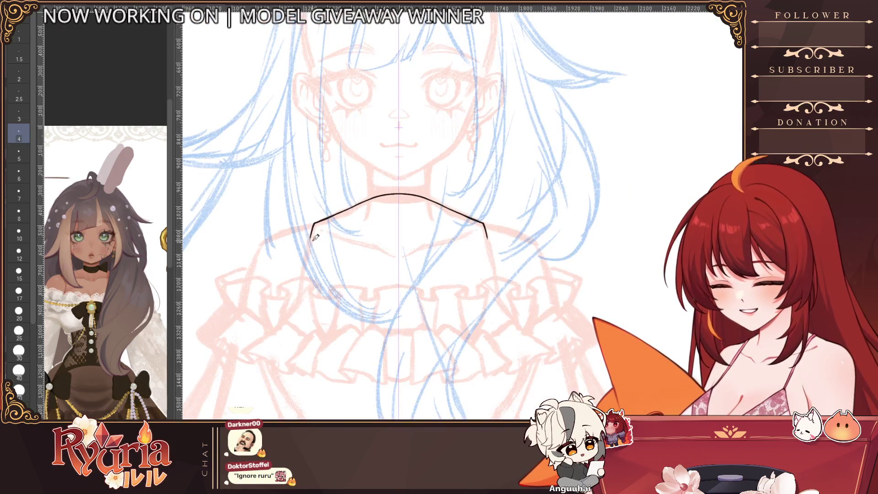
left_click_drag(313, 223, 288, 324)
key("ctrl+z")
key("bracketright")
left_click_drag(312, 223, 288, 324)
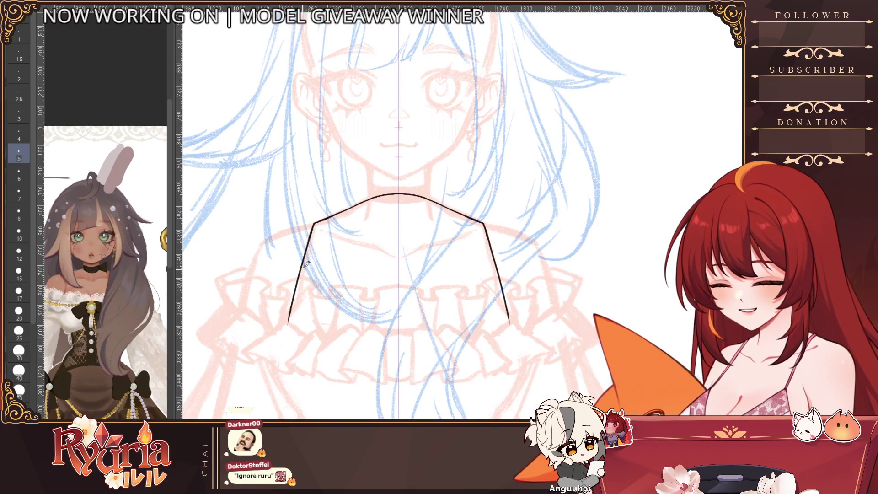
key("ctrl+z")
left_click_drag(313, 224, 288, 327)
scroll(315, 275, "down", 4)
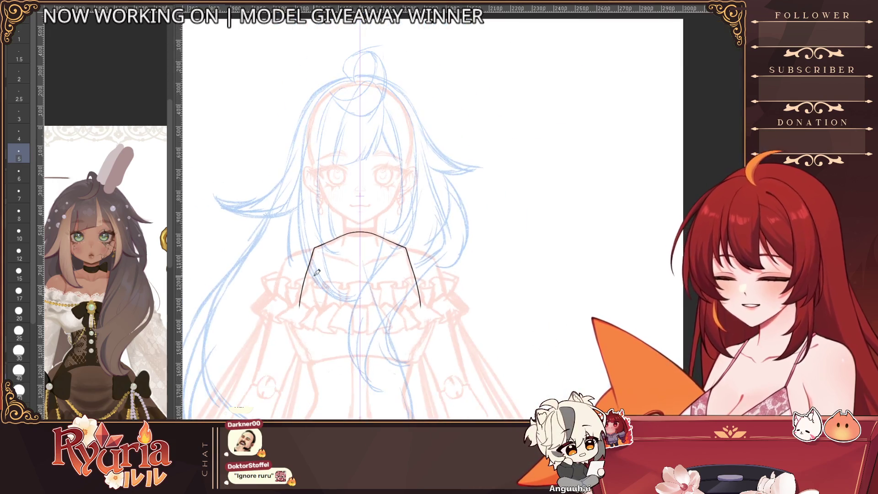
scroll(389, 279, "up", 7)
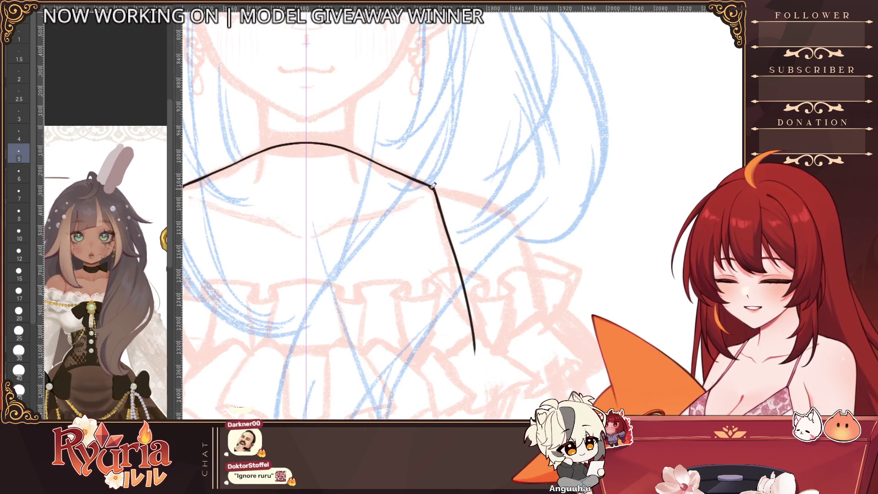
scroll(443, 207, "down", 5)
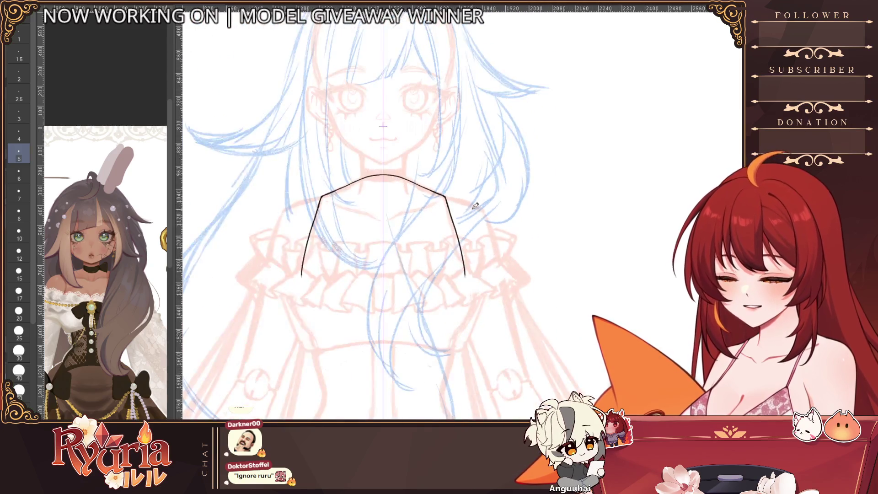
scroll(475, 206, "up", 5)
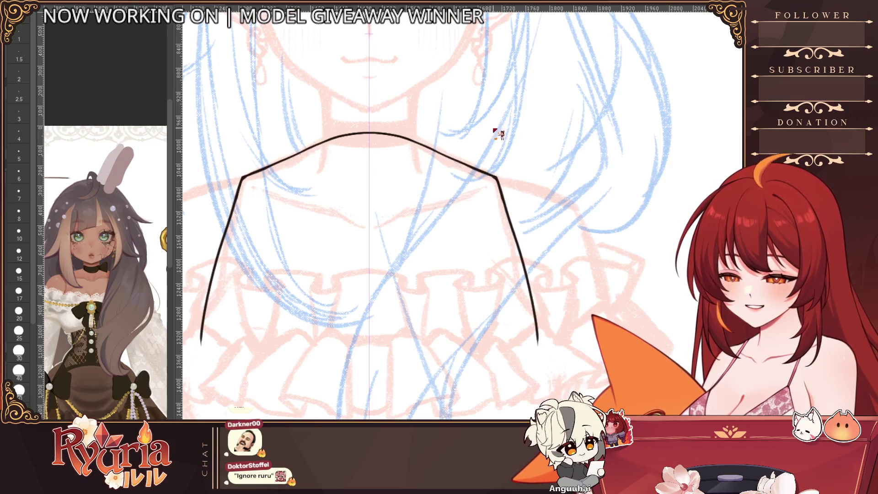
scroll(349, 170, "up", 2)
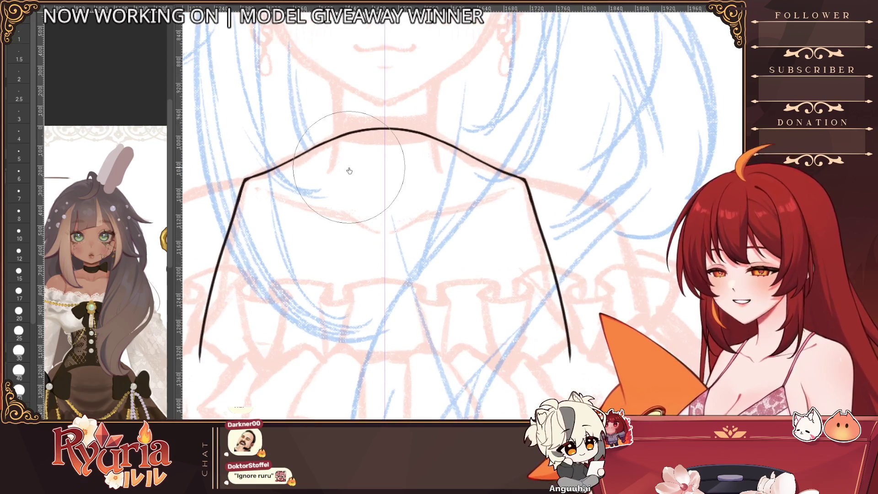
Step: Refine the shoulder lines at brush size 3, then extend them further down at size 5
left_click(18, 134)
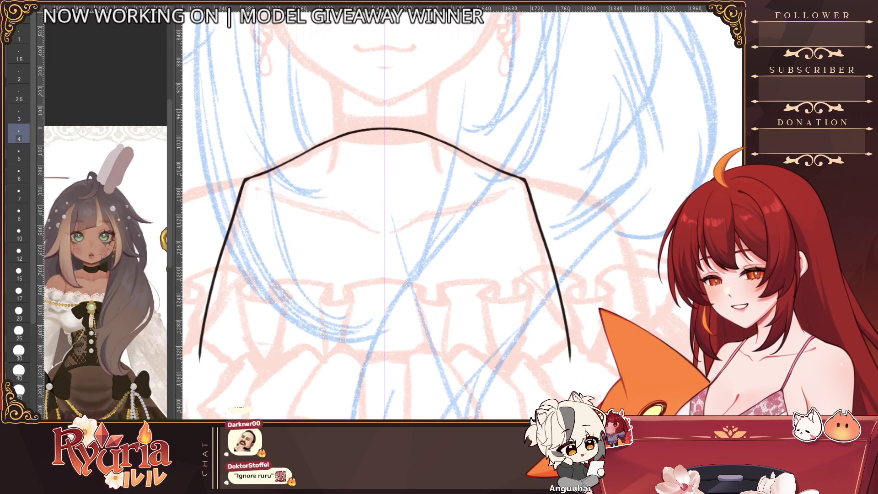
key("bracketleft")
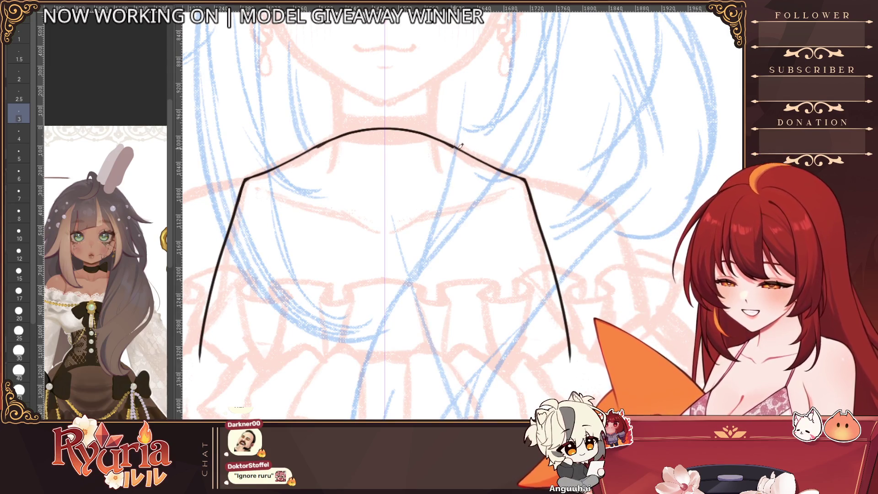
mouse_move(440, 140)
left_mouse_down()
mouse_move(520, 173)
mouse_move(540, 229)
left_mouse_up()
key("ctrl+z")
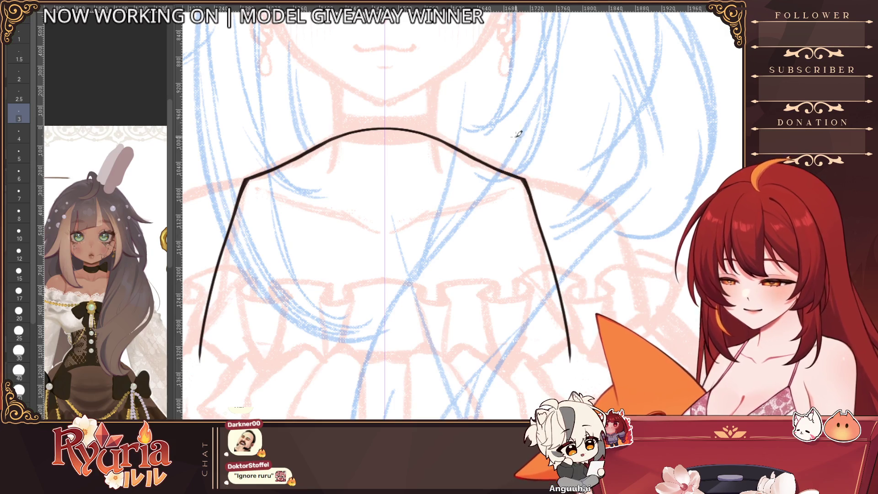
scroll(517, 135, "down", 3)
scroll(325, 253, "up", 1)
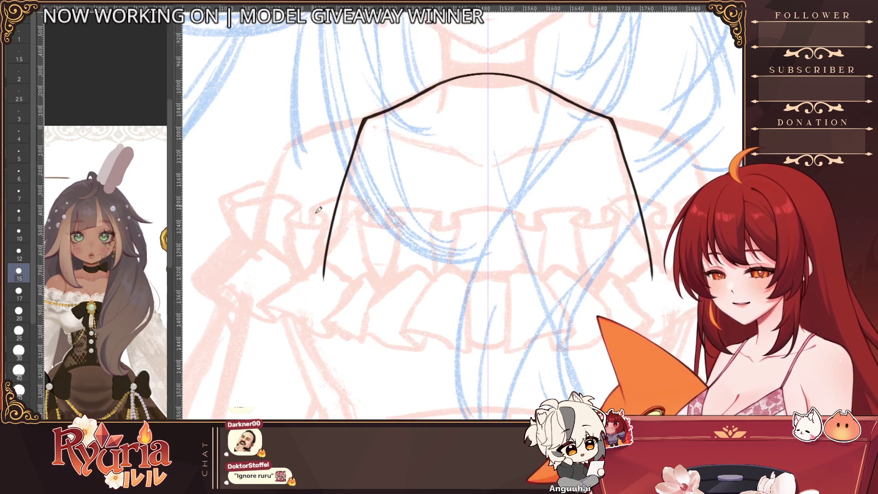
key("bracketleft")
key("bracketleft")
key("bracketleft")
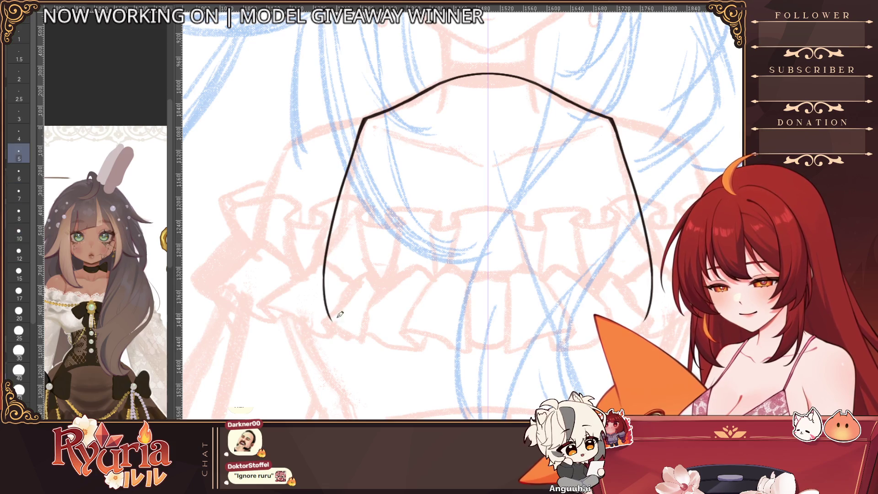
left_click_drag(325, 265, 332, 286)
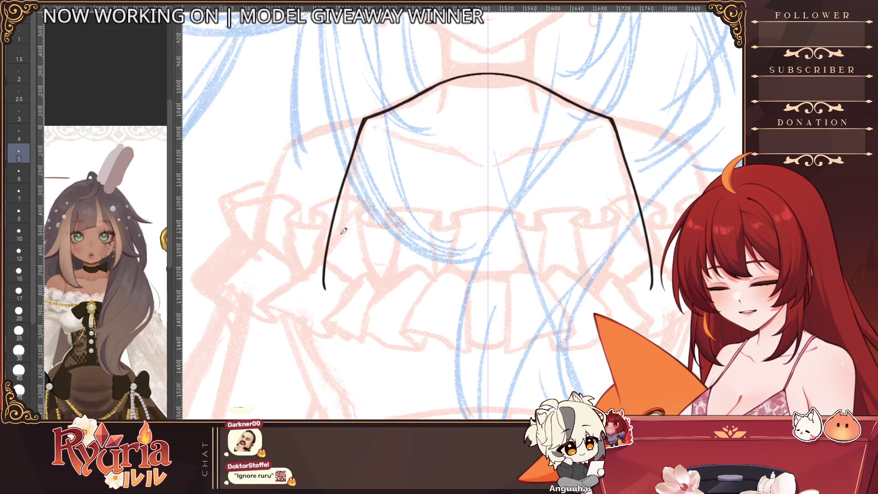
scroll(356, 202, "down", 2)
scroll(417, 331, "up", 2)
scroll(421, 345, "down", 2)
scroll(460, 333, "up", 3)
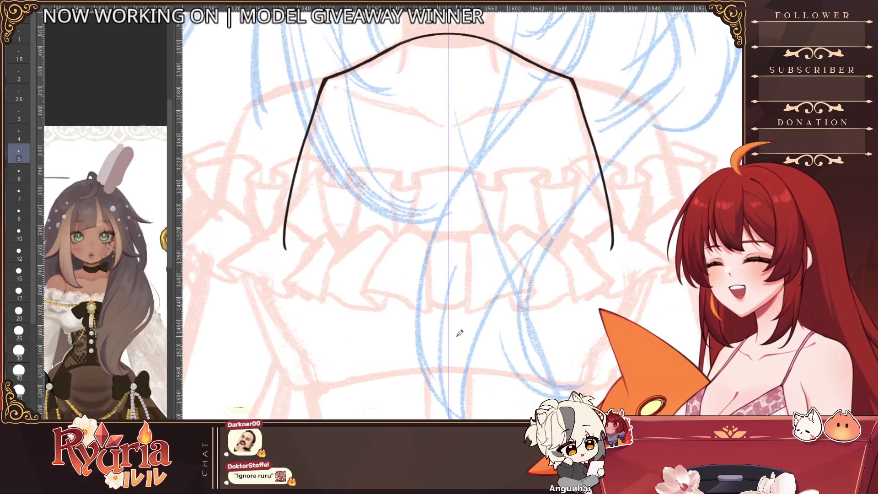
Step: Extend both side lines down the torso, curving them inward at the bottom
left_click_drag(300, 174, 267, 279)
key("ctrl+z")
key("ctrl+z")
key("ctrl+z")
left_click_drag(297, 167, 260, 280)
key("ctrl+z")
mouse_move(295, 167)
left_mouse_down()
mouse_move(261, 282)
mouse_move(291, 328)
left_mouse_up()
key("ctrl+z")
key("ctrl+z")
left_click_drag(272, 284, 302, 342)
key("ctrl+z")
left_click_drag(260, 272, 309, 359)
key("ctrl+z")
mouse_move(269, 293)
left_mouse_down()
mouse_move(306, 349)
mouse_move(279, 329)
mouse_move(309, 357)
left_mouse_up()
scroll(318, 251, "down", 4)
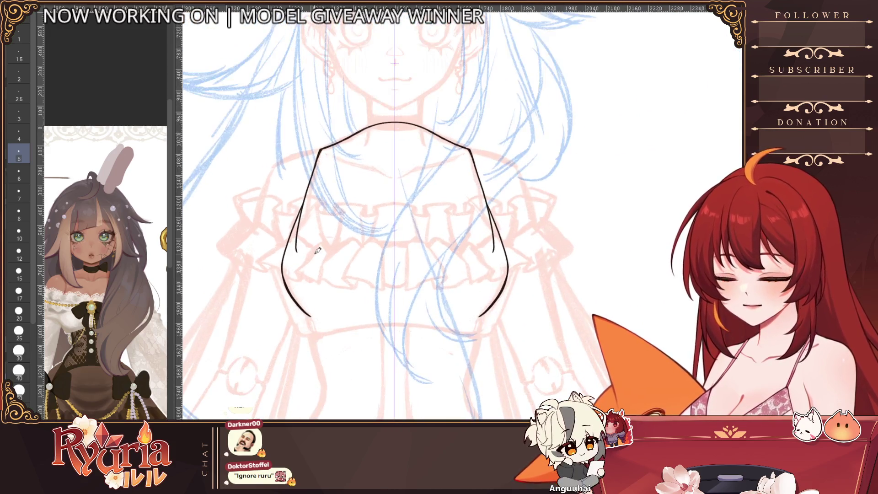
scroll(288, 155, "up", 4)
Step: Remove the extra stroke and retrace the side curves at brush size 5 to darken them
key("]")
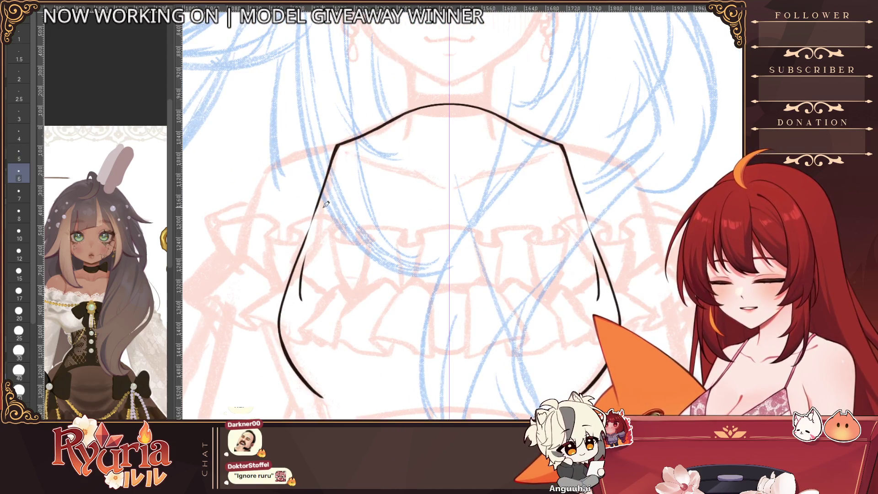
key("ctrl+z")
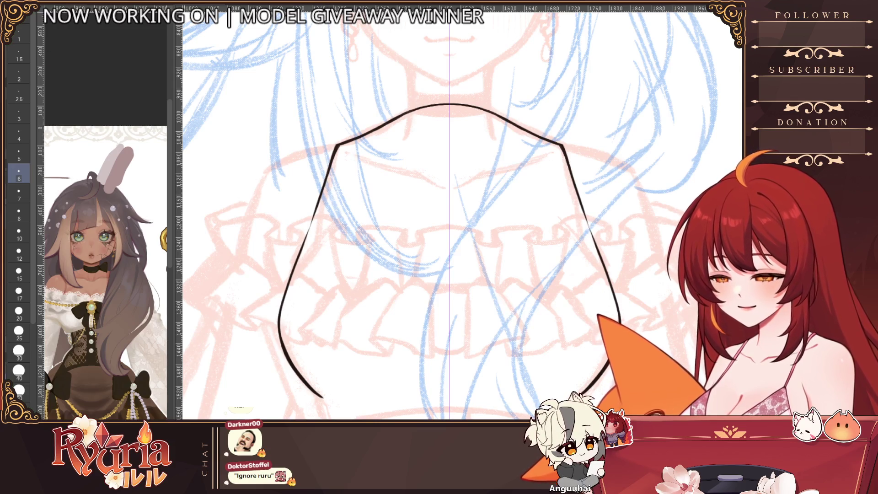
key("[")
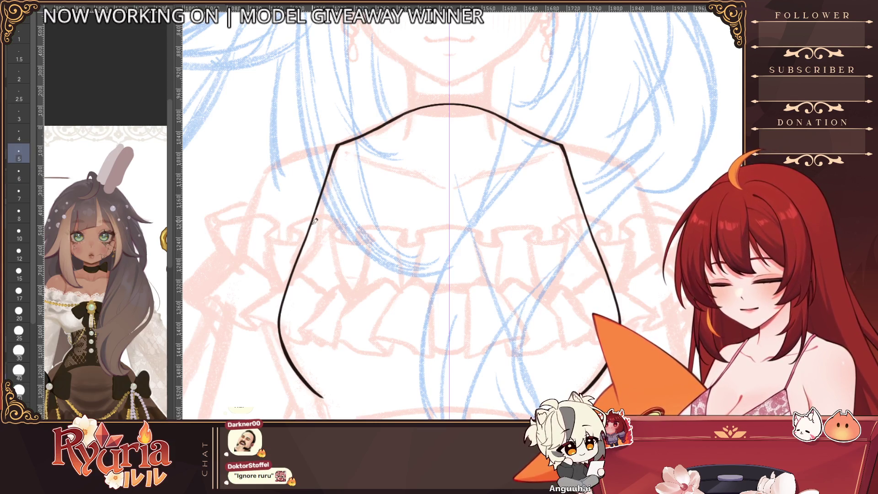
left_click_drag(330, 190, 303, 244)
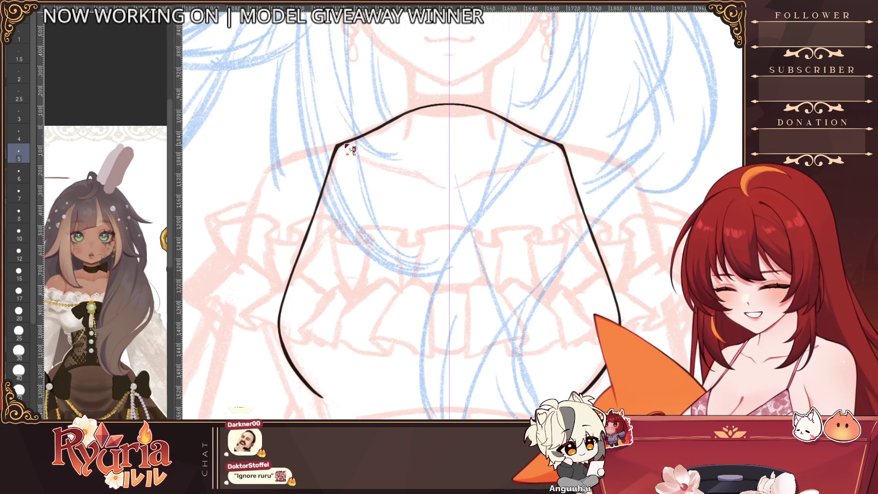
scroll(346, 142, "down", 5)
scroll(356, 136, "up", 4)
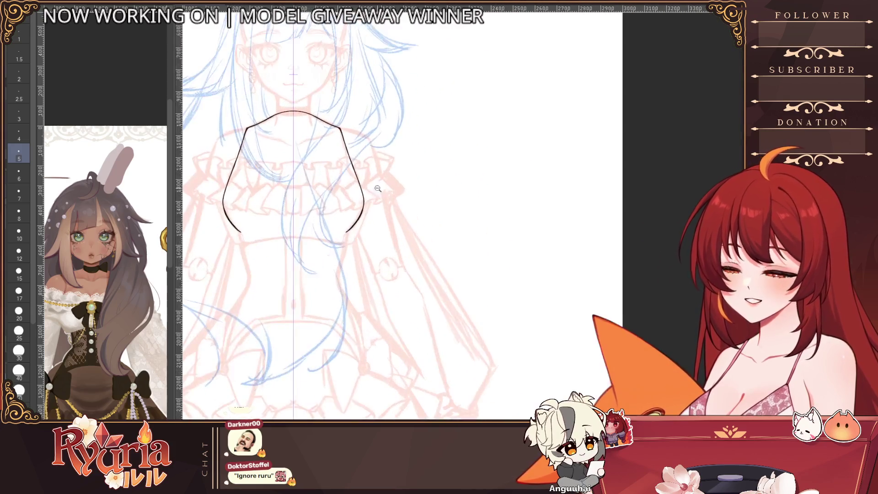
scroll(226, 231, "up", 2)
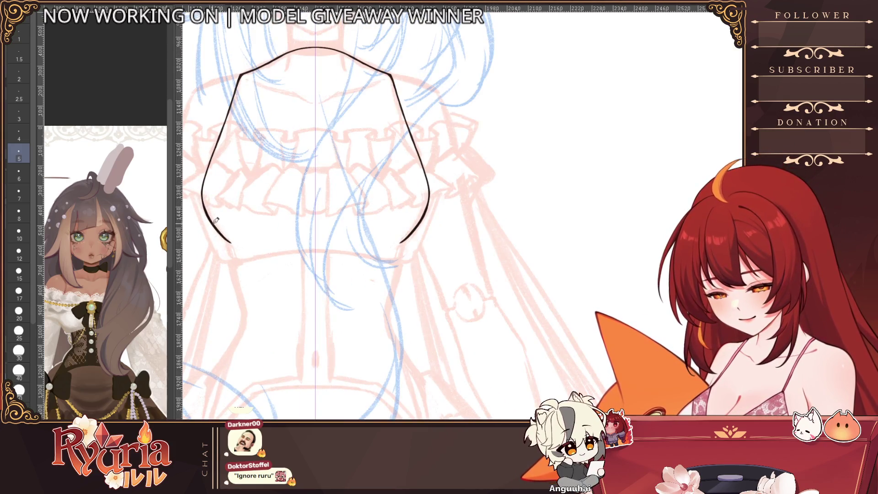
scroll(230, 177, "down", 1)
scroll(441, 207, "down", 1)
scroll(357, 147, "up", 1)
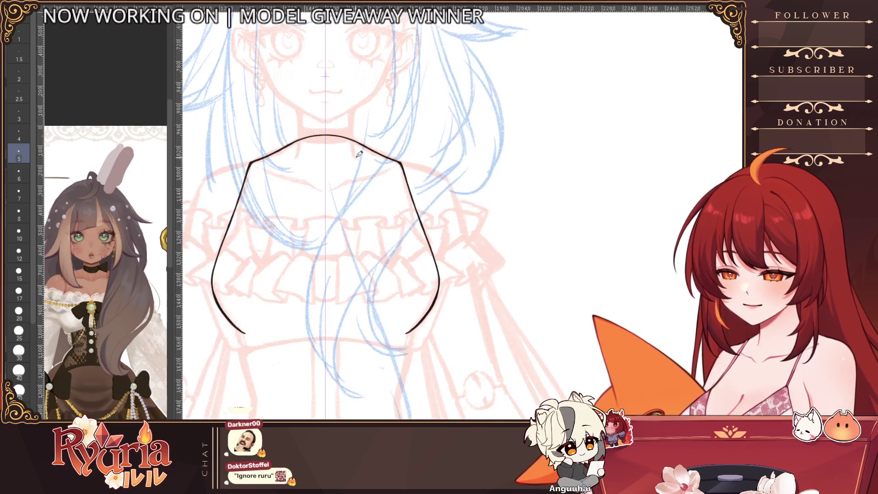
scroll(209, 237, "up", 1)
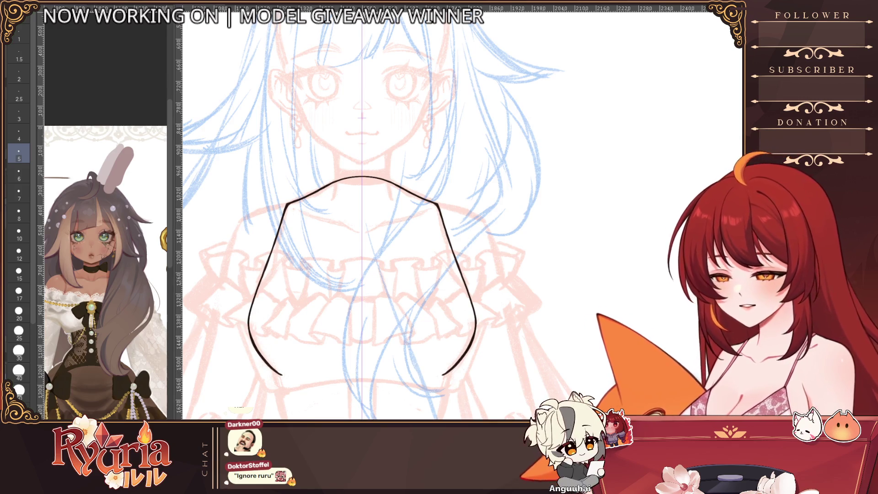
scroll(284, 355, "up", 2)
Step: Close the outline with a single curve across the bottom at brush size 10
mouse_move(296, 387)
left_mouse_down()
mouse_move(258, 352)
mouse_move(315, 392)
mouse_move(361, 391)
left_mouse_up()
key("ctrl+z")
key("bracketright")
key("bracketright")
key("ctrl+z")
left_click_drag(280, 382, 402, 385)
Step: Paint a brown edge inside the shape's sides and top corners, then fill the torso with skin colour
mouse_move(273, 188)
left_mouse_down()
mouse_move(235, 297)
mouse_move(249, 335)
left_mouse_up()
left_click_drag(274, 188, 295, 131)
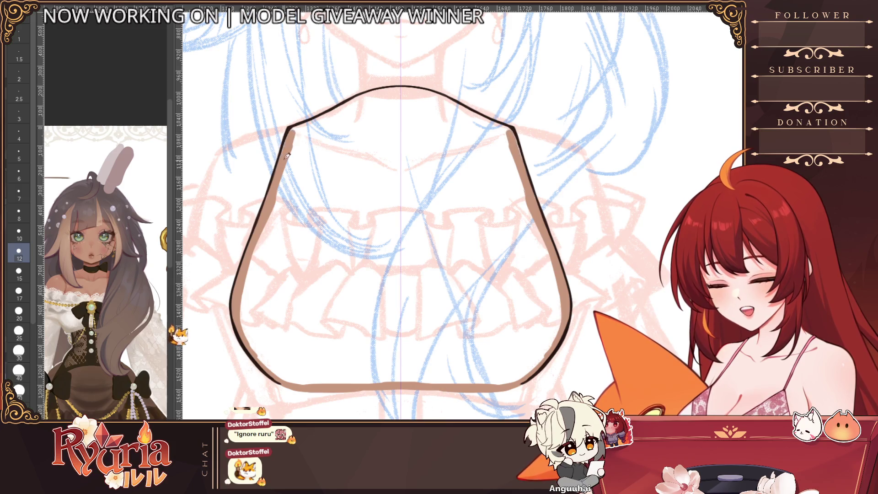
mouse_move(280, 182)
left_mouse_down()
mouse_move(299, 126)
mouse_move(384, 89)
mouse_move(365, 94)
mouse_move(416, 89)
mouse_move(357, 103)
left_mouse_up()
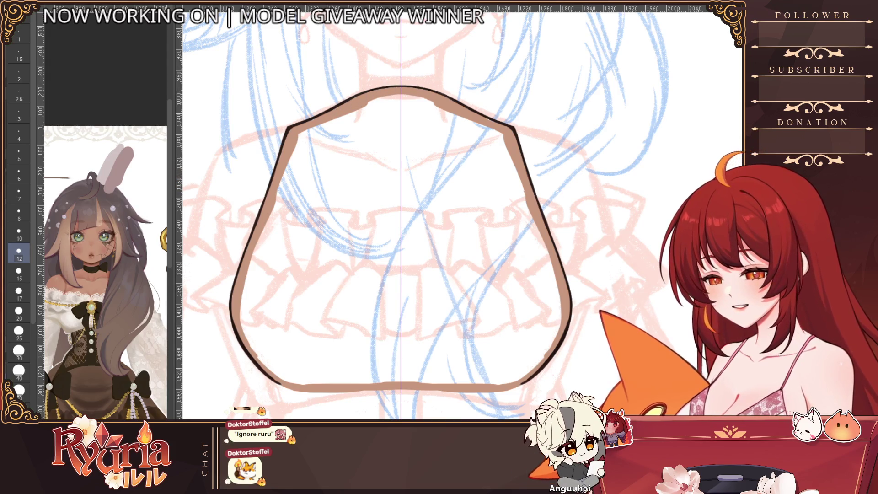
key("g")
left_click(260, 183)
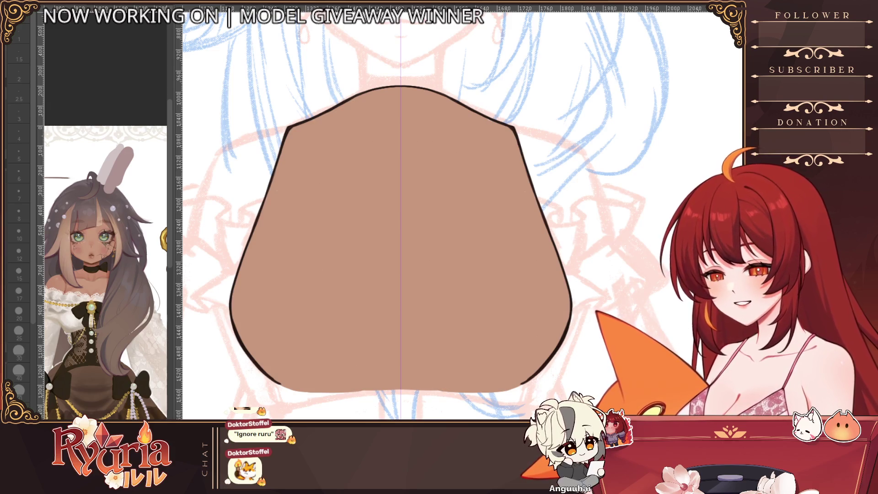
Step: Rotate and zoom onto the lower-left edge and redraw its outline with the pen
key("p")
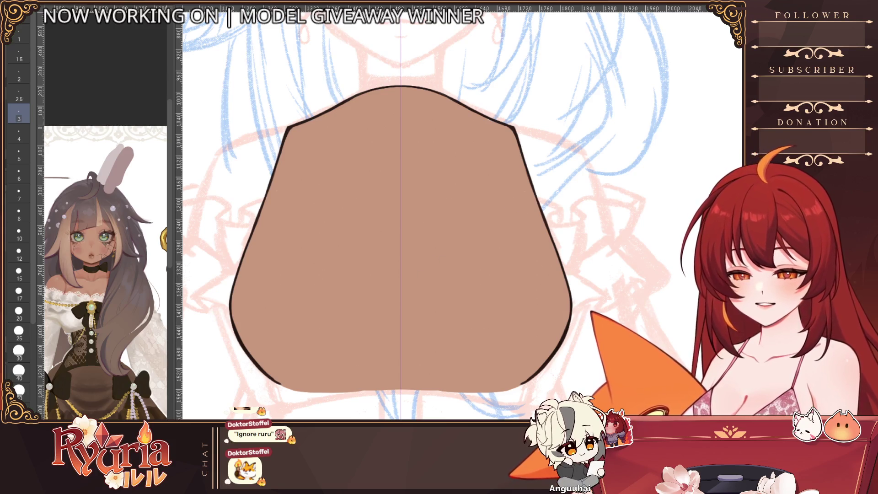
left_click_drag(508, 201, 262, 85)
mouse_move(372, 165)
left_mouse_down()
mouse_move(463, 213)
mouse_move(331, 275)
left_mouse_up()
left_click(331, 274)
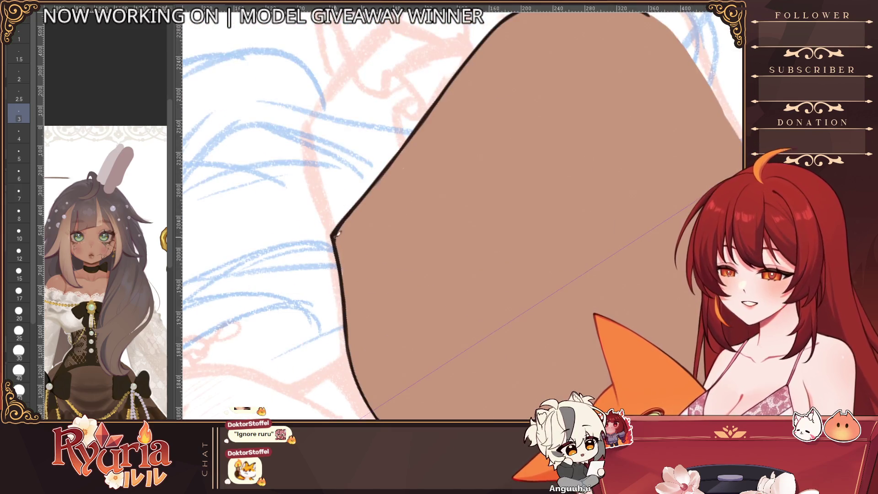
left_click_drag(383, 316, 380, 267)
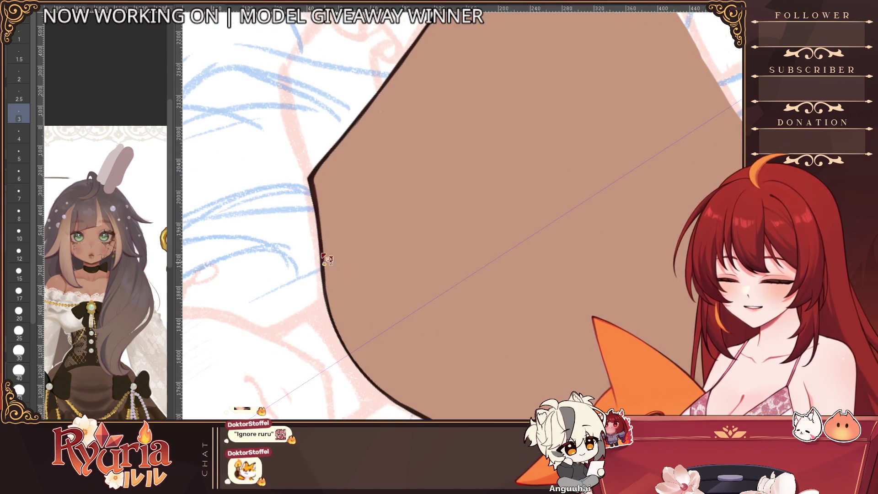
left_click_drag(325, 279, 393, 402)
left_click_drag(332, 303, 391, 395)
key("ctrl+z")
left_click_drag(337, 307, 366, 366)
Step: Raise the brush size to 5 and zoom out to view the whole shape
key("ctrl+minus")
key("ctrl+plus")
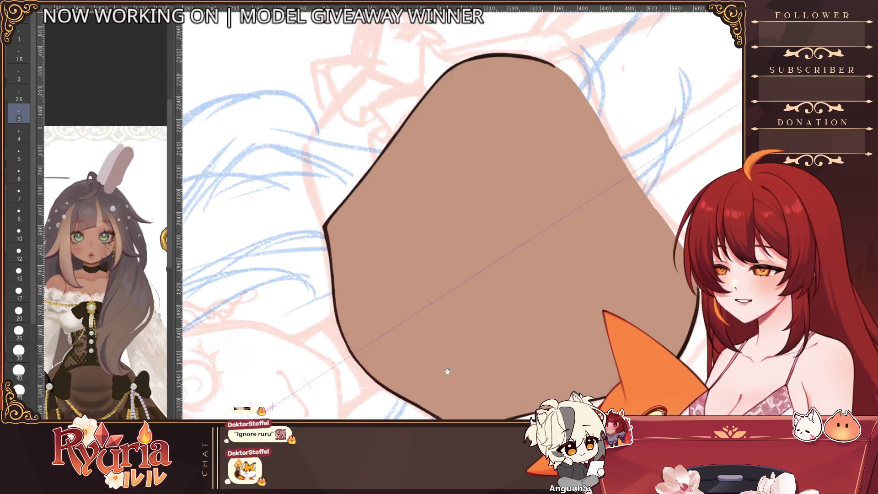
key("ctrl+plus")
key("ctrl+plus")
key("ctrl+plus")
key("bracketright")
key("bracketright")
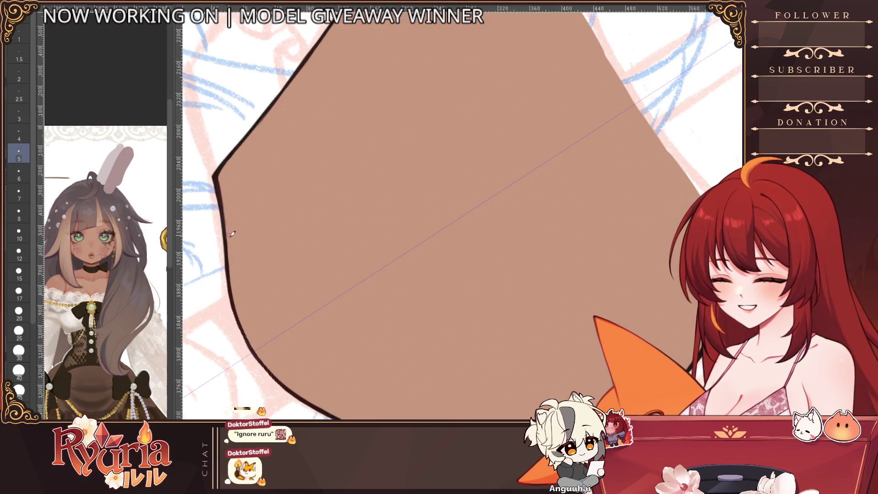
key("ctrl+minus")
key("ctrl+minus")
key("ctrl+minus")
key("ctrl+minus")
key("ctrl+minus")
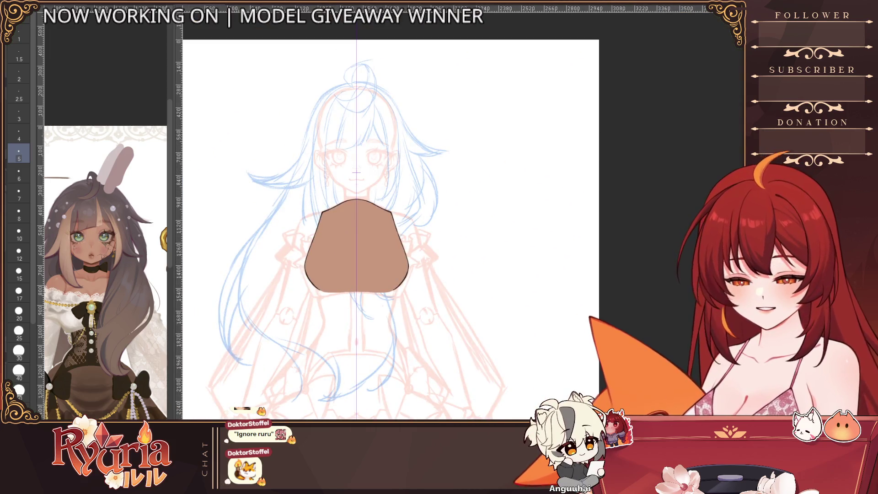
Step: Reveal the frilly collar, bow, brooch, head and long back hair, then hide the face and front hair
key("ctrl+z")
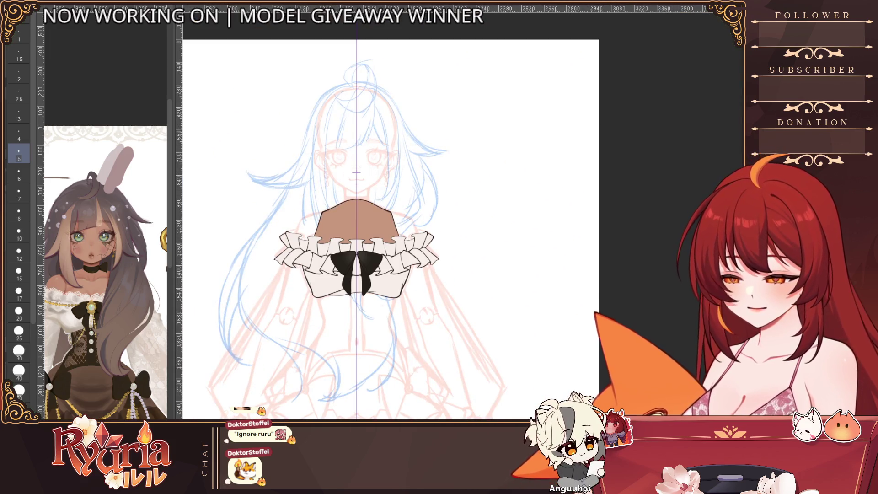
key("ctrl+z")
key("ctrl+minus")
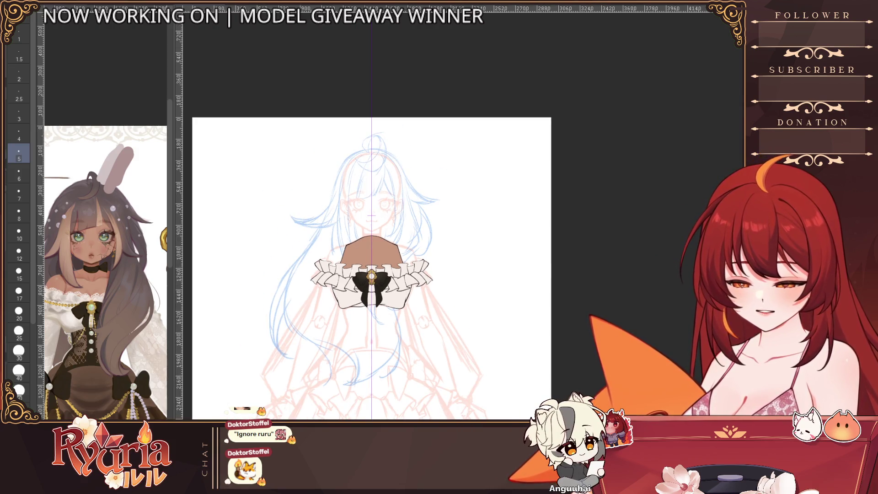
key("ctrl+z")
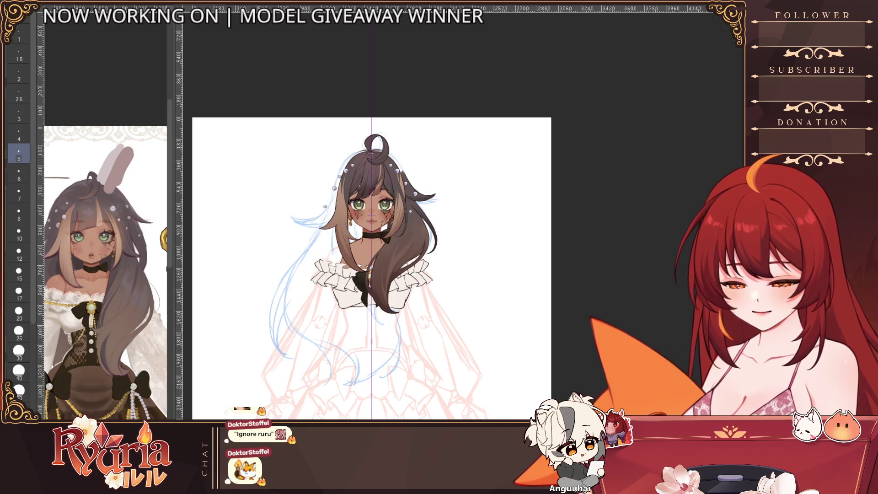
key("ctrl+z")
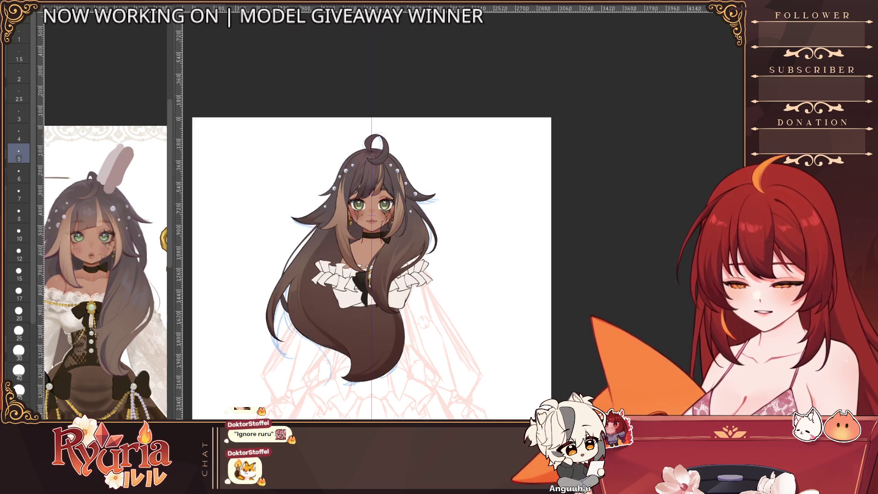
key("ctrl+minus")
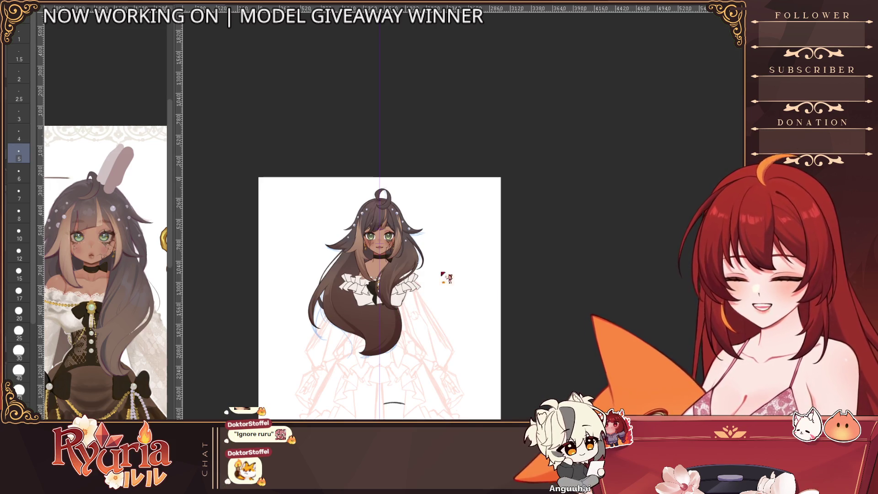
key("ctrl+z")
scroll(395, 279, "up", 5)
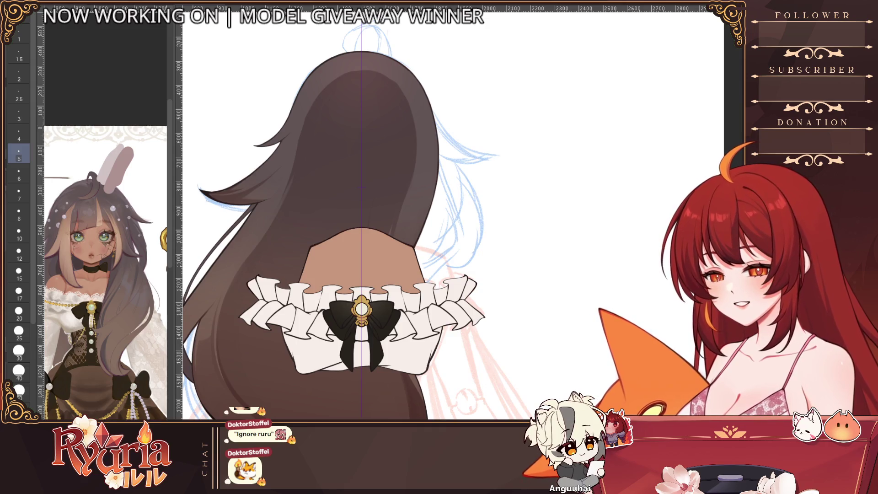
scroll(350, 230, "up", 2)
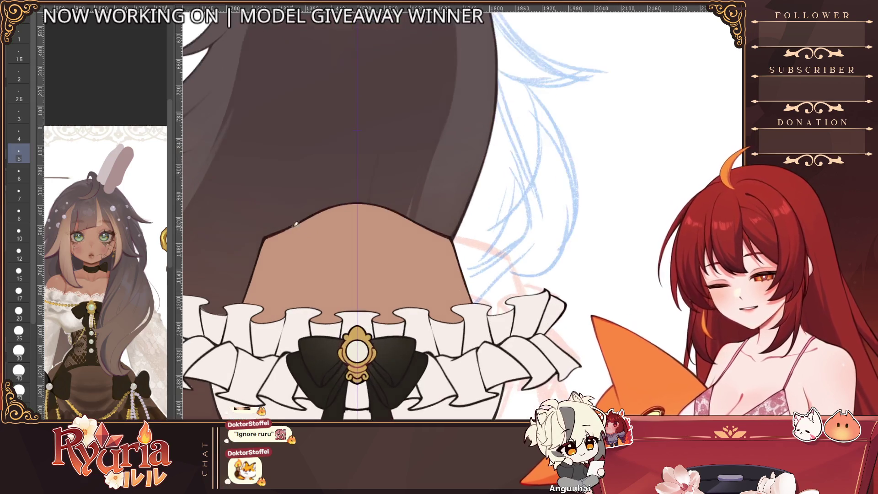
Step: At brush size 4, draw mirrored collarbone lines and hide the hair and skin fill layers
key("bracketleft")
mouse_move(280, 238)
left_mouse_down()
mouse_move(337, 246)
mouse_move(352, 268)
mouse_move(363, 262)
left_mouse_up()
key("ctrl+h")
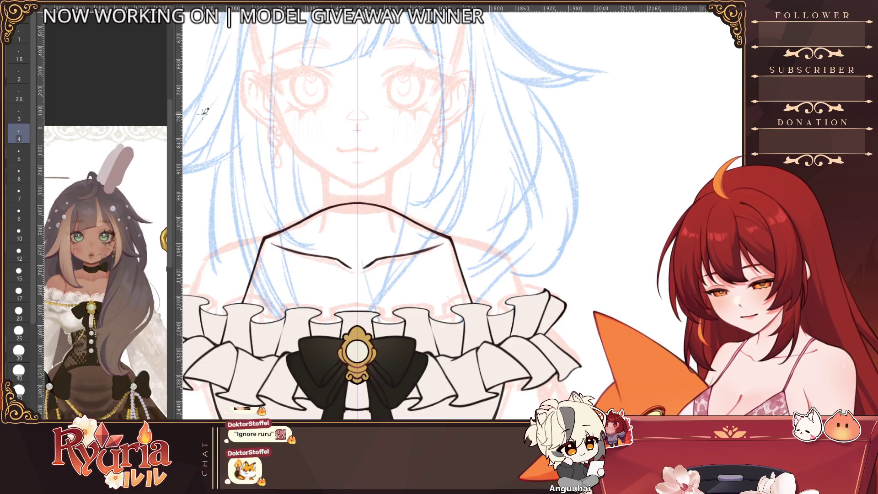
Step: Cycle the brush size through 3, 7, 10 and 15, zooming out, and settle on size 4
key("bracketleft")
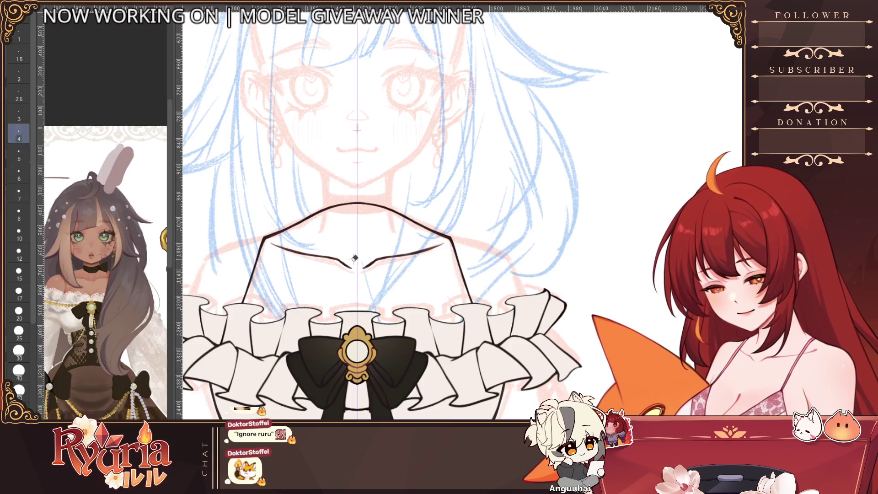
key("bracketright")
key("bracketright")
key("bracketright")
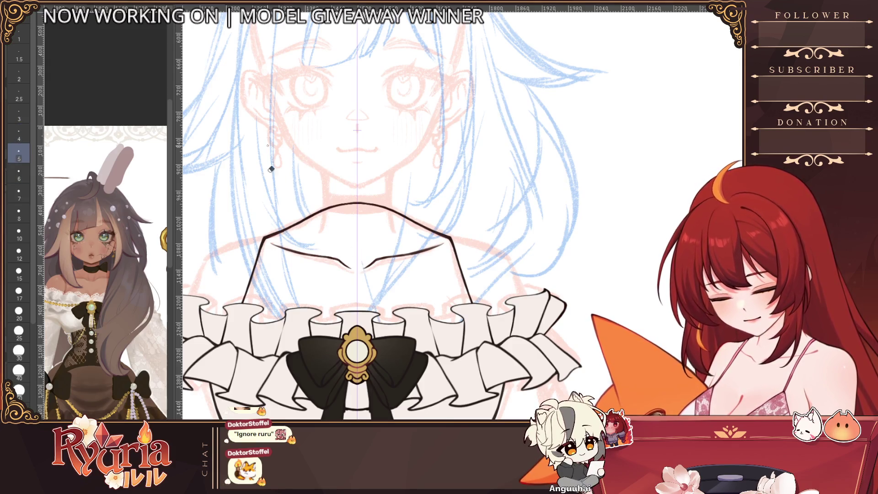
key("bracketright")
key("bracketright")
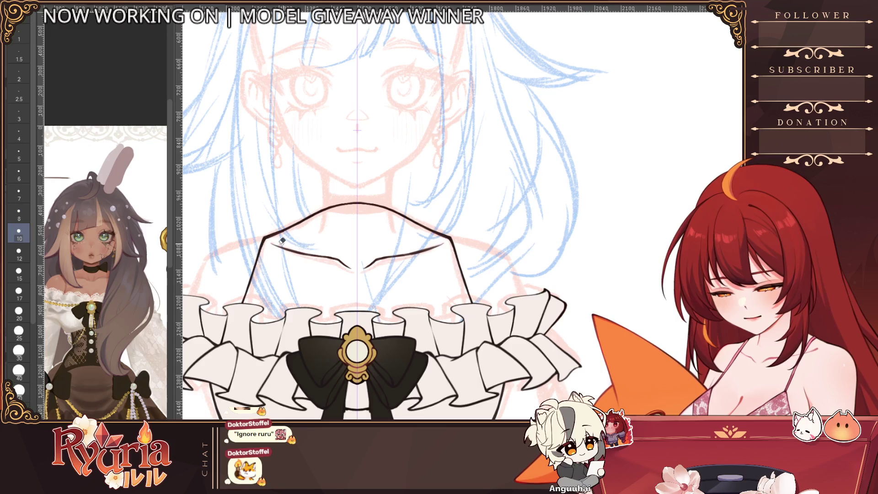
key("ctrl+minus")
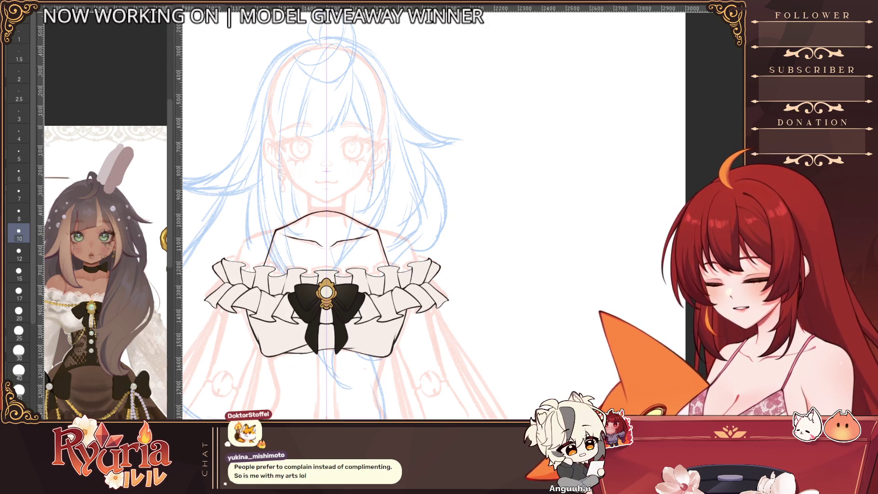
scroll(282, 235, "up", 4)
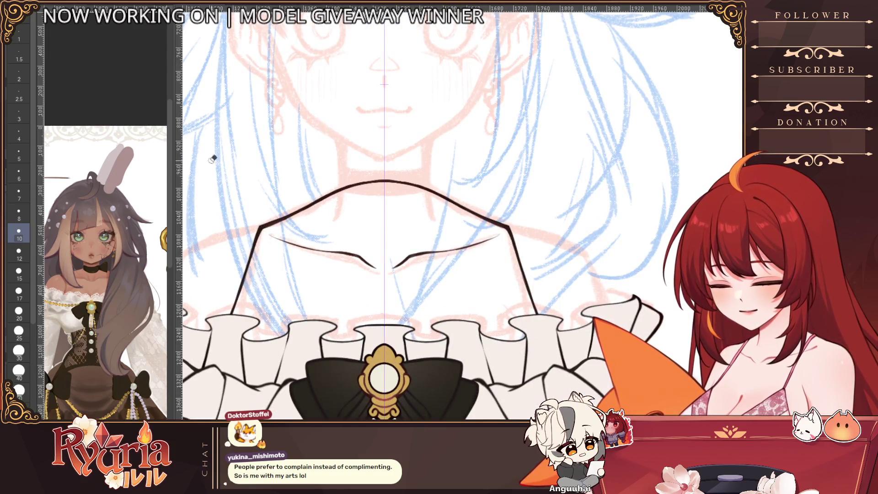
key("bracketleft")
key("bracketleft")
key("bracketleft")
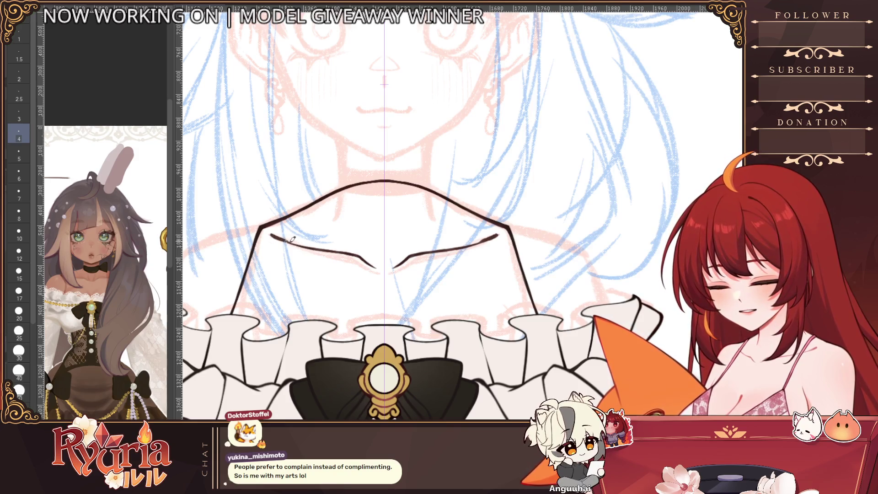
key("bracketright")
key("bracketright")
key("bracketright")
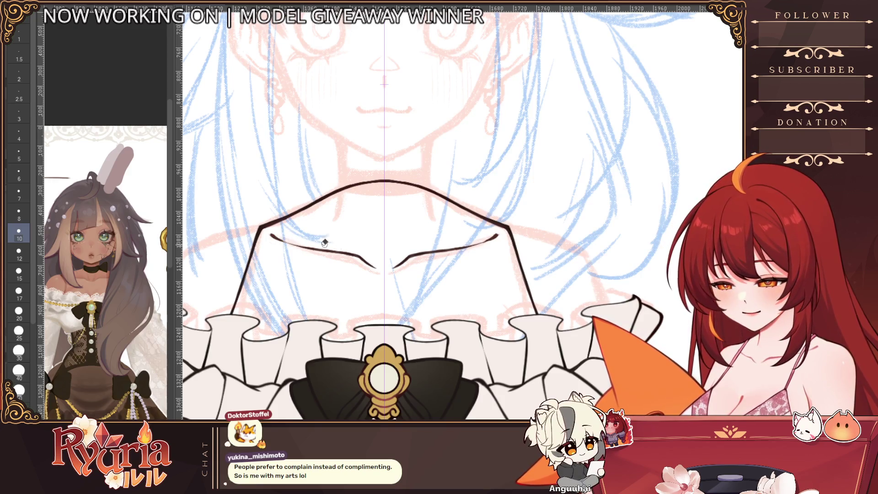
scroll(378, 218, "down", 5)
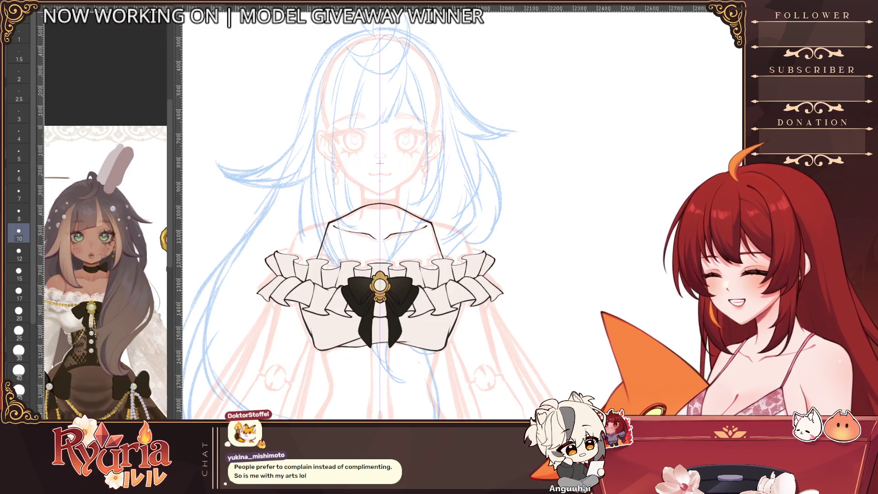
left_click(18, 273)
left_click(19, 132)
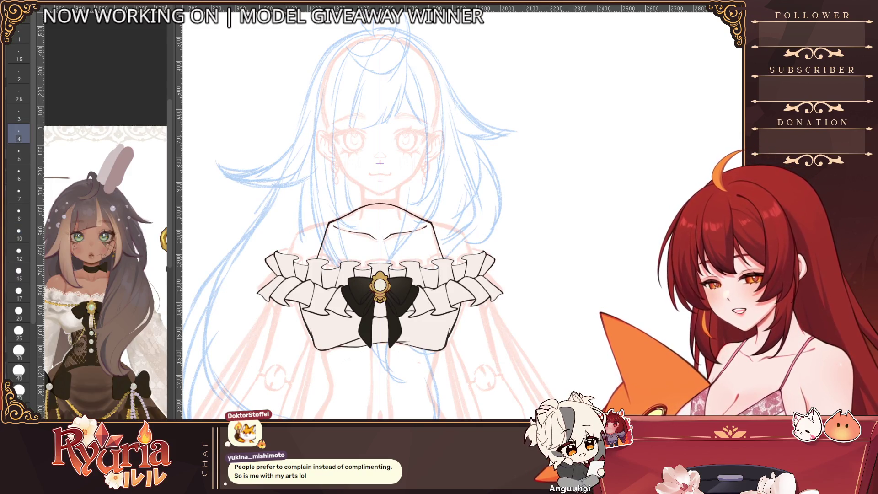
scroll(336, 224, "up", 3)
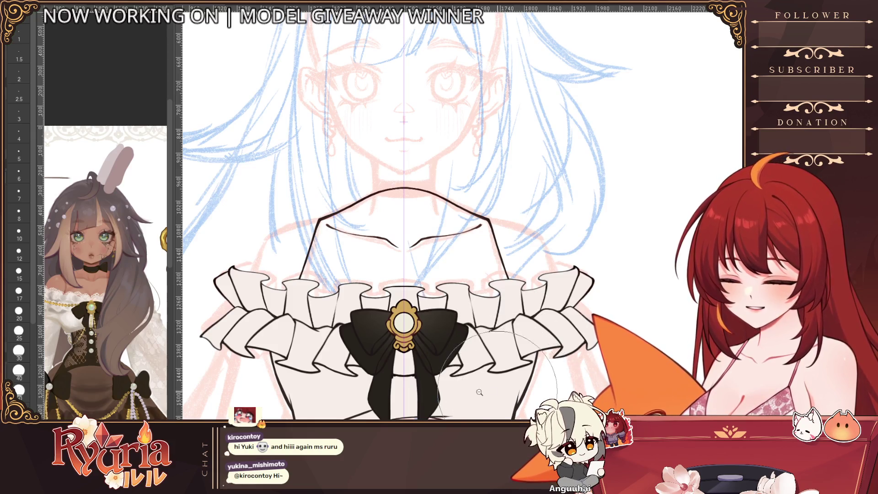
scroll(519, 390, "up", 5)
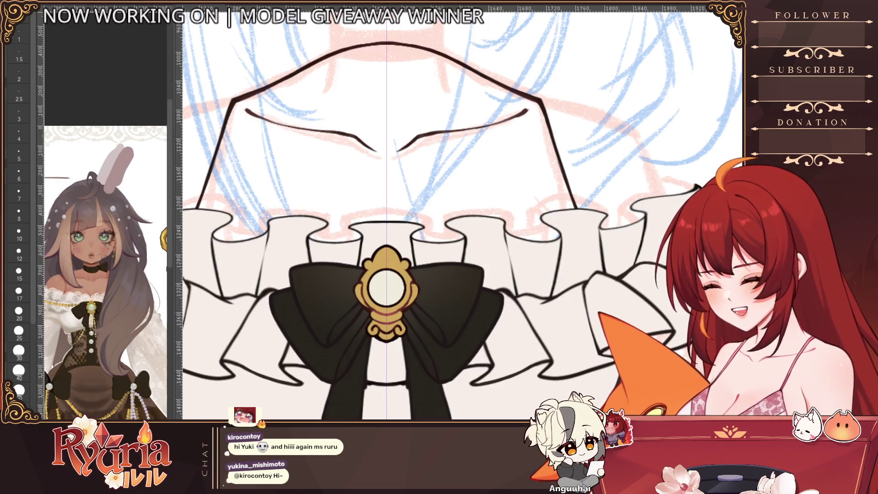
Step: Redraw the mirrored ruffle edge, settling on a thinner size-3 line after retries at size 4
left_click(18, 134)
scroll(506, 242, "up", 1)
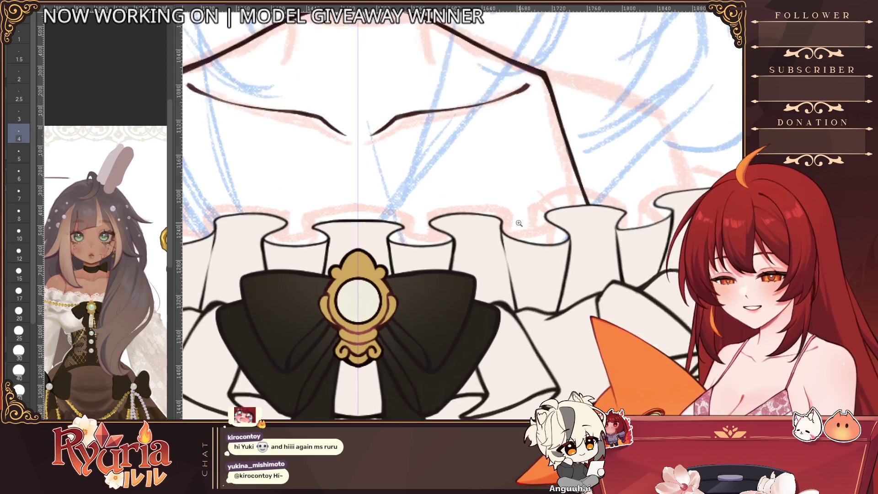
left_click_drag(503, 229, 510, 274)
key("ctrl+z")
left_click_drag(503, 229, 512, 275)
key("ctrl+z")
key("[")
left_click_drag(504, 235, 513, 297)
scroll(630, 270, "down", 5)
scroll(630, 270, "down", 2)
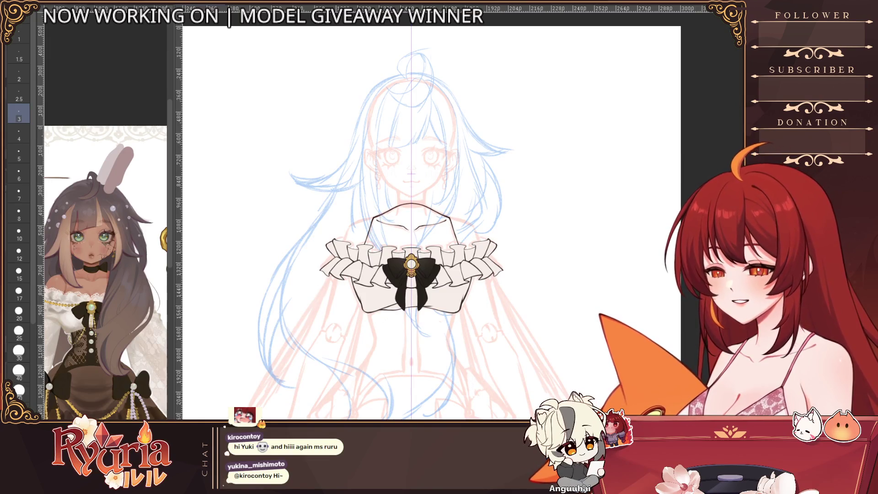
Step: Erase to trim the ruffle edges symmetrically on both sides
key("e")
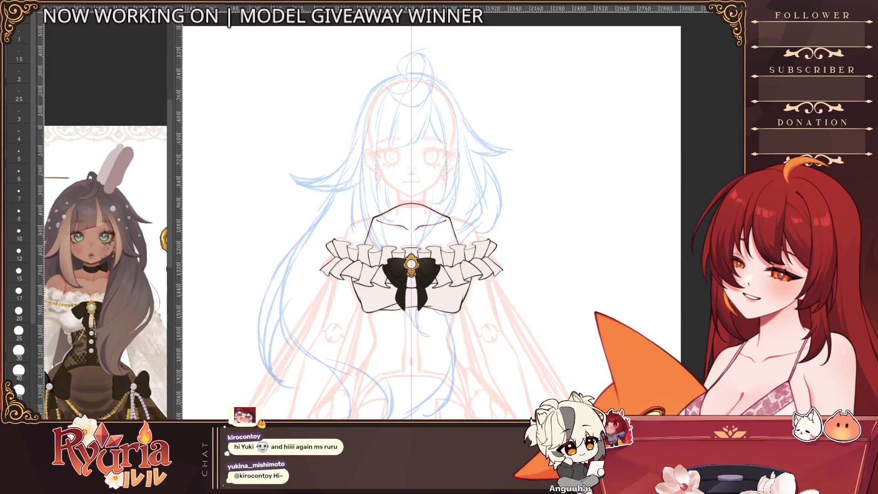
mouse_move(352, 251)
left_mouse_down()
mouse_move(343, 261)
mouse_move(337, 254)
mouse_move(363, 255)
left_mouse_up()
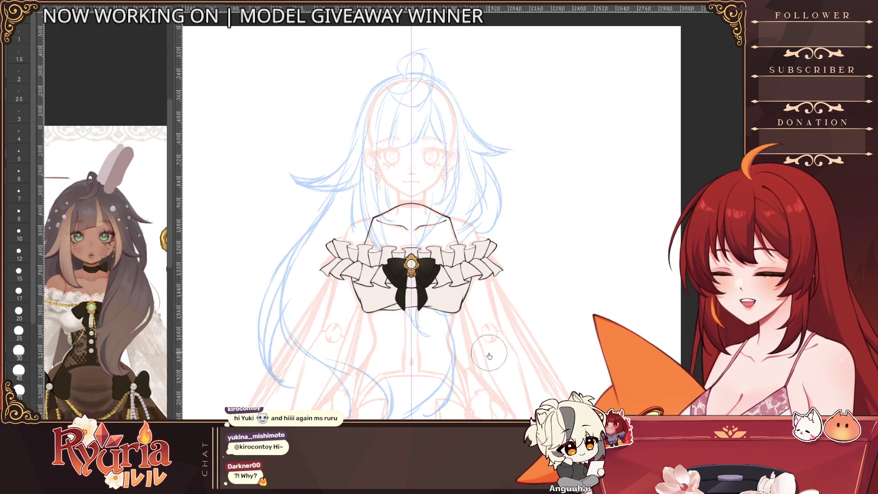
scroll(505, 280, "up", 2)
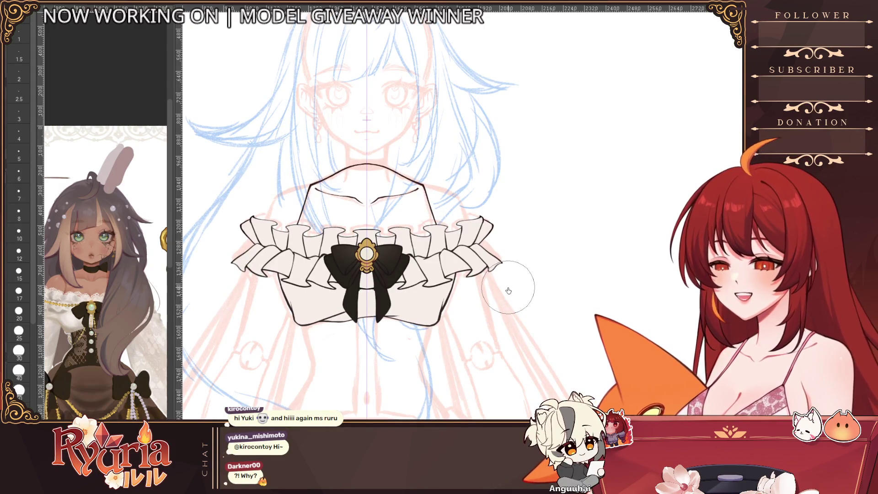
Step: Restore the brown skin fill on the chest, toggling undo/redo to compare, and leave it shown
key("ctrl+z")
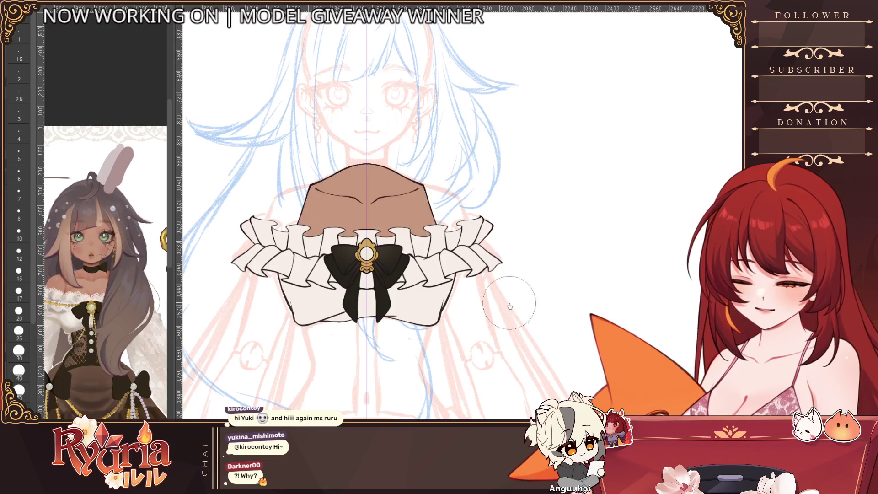
scroll(388, 252, "down", 2)
scroll(387, 252, "down", 1)
scroll(387, 252, "up", 2)
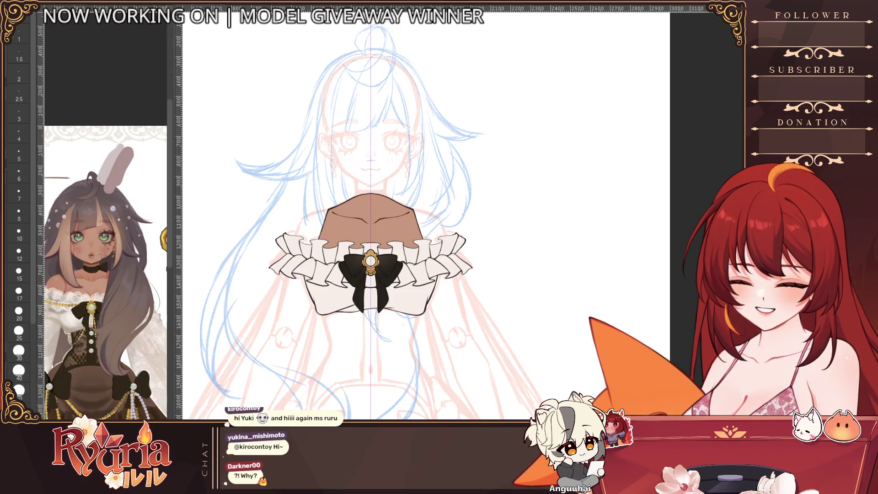
key("ctrl+z")
key("ctrl+y")
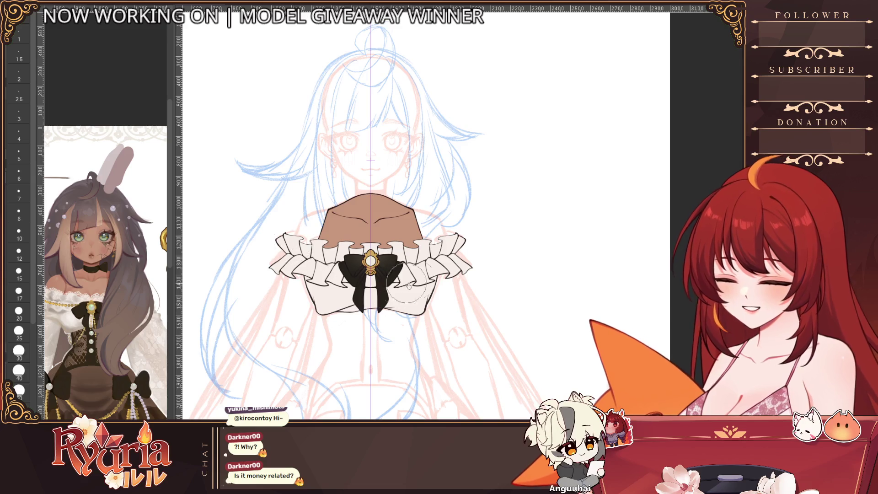
Step: Draw a straight stroke across the collar, then set the brush size to 15 and down to 5
scroll(290, 243, "up", 5)
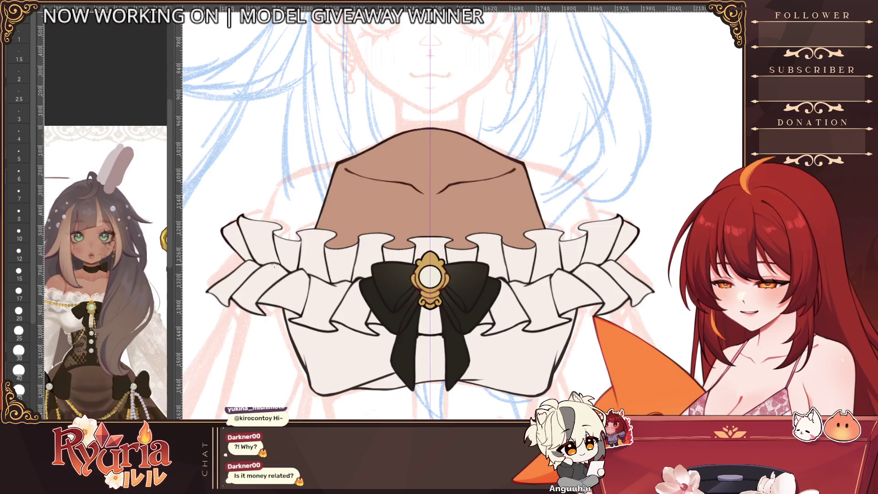
left_click_drag(259, 242, 557, 251)
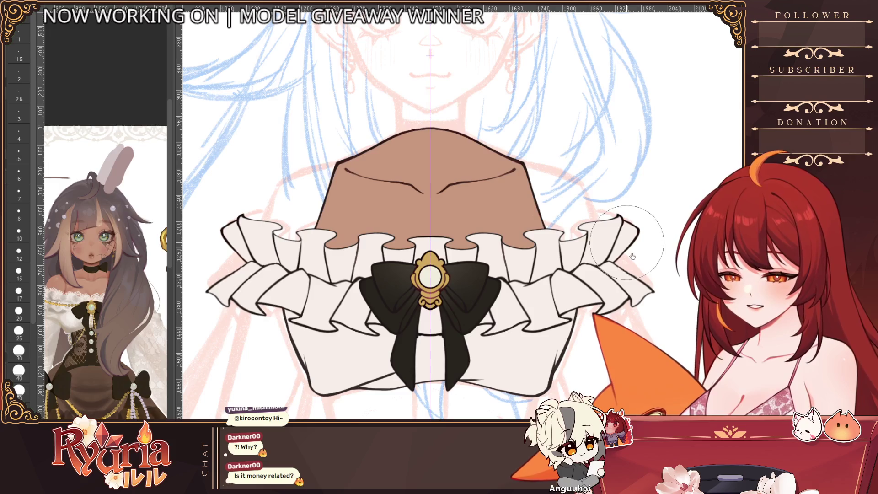
scroll(332, 379, "down", 4)
scroll(326, 414, "up", 1)
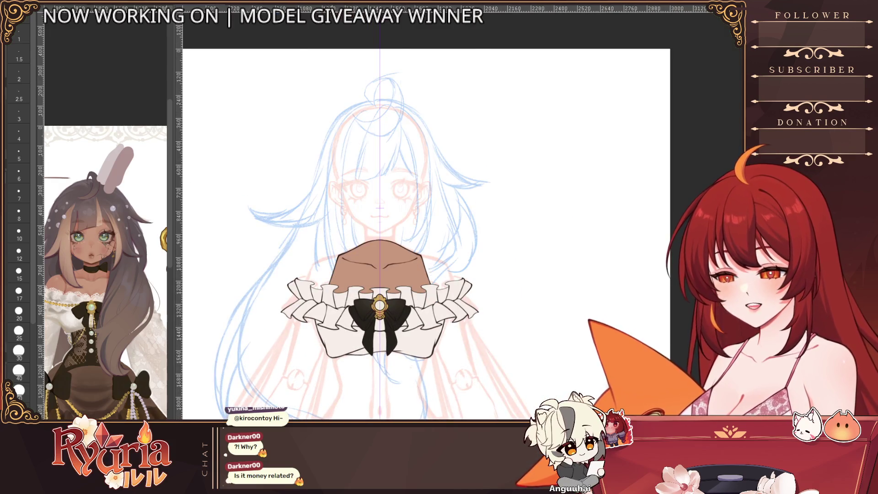
scroll(326, 414, "up", 1)
scroll(329, 414, "up", 2)
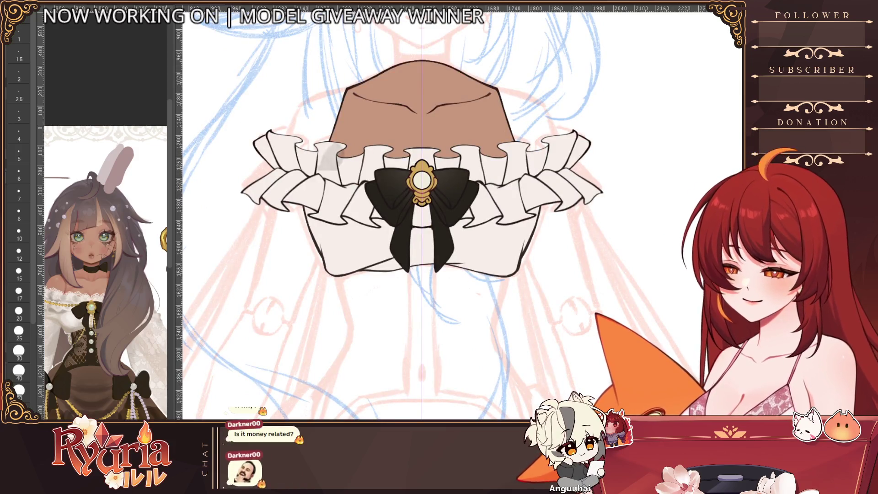
left_click_drag(353, 300, 356, 365)
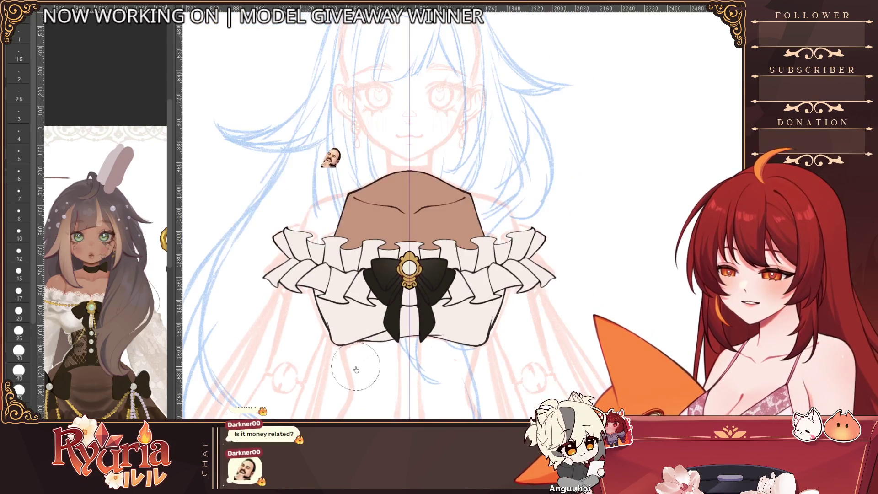
scroll(356, 368, "down", 1)
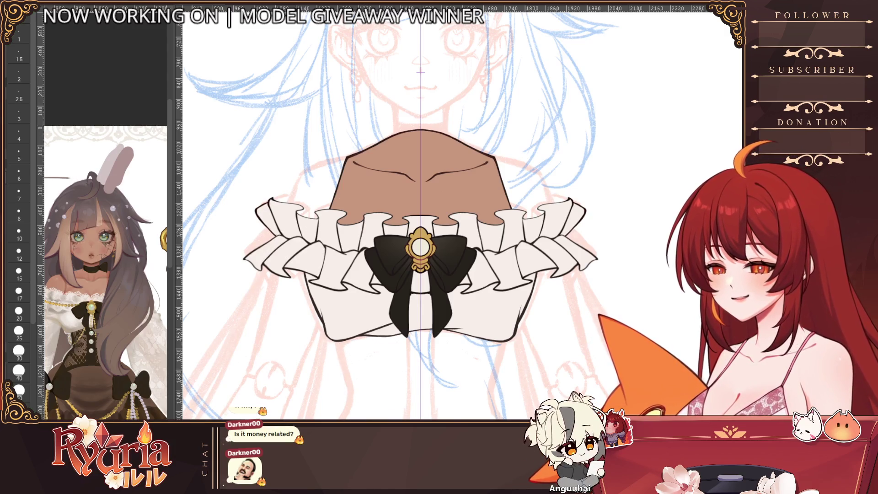
left_click(19, 272)
scroll(423, 210, "up", 3)
scroll(534, 250, "down", 3)
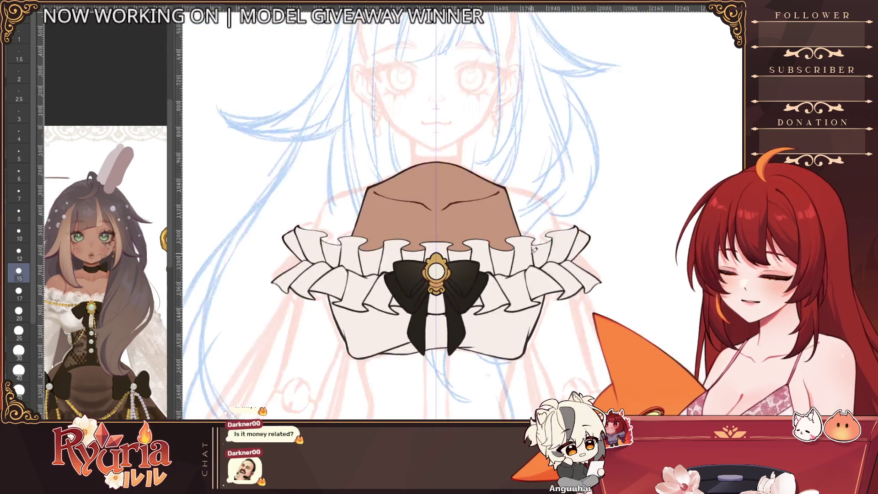
scroll(534, 250, "up", 5)
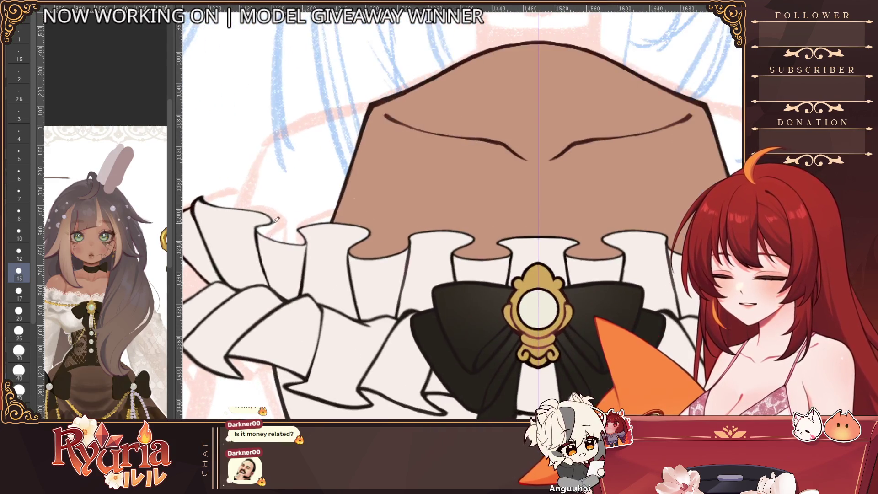
key("bracketleft")
key("bracketleft")
key("bracketleft")
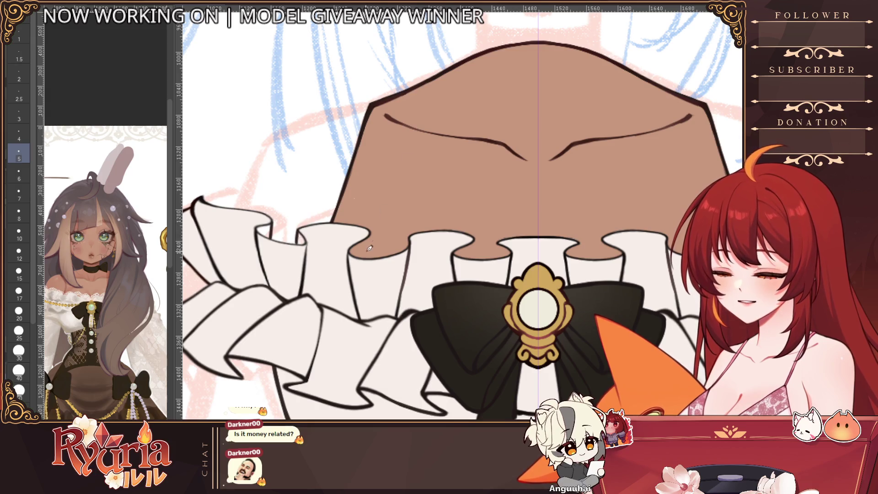
scroll(370, 235, "down", 3)
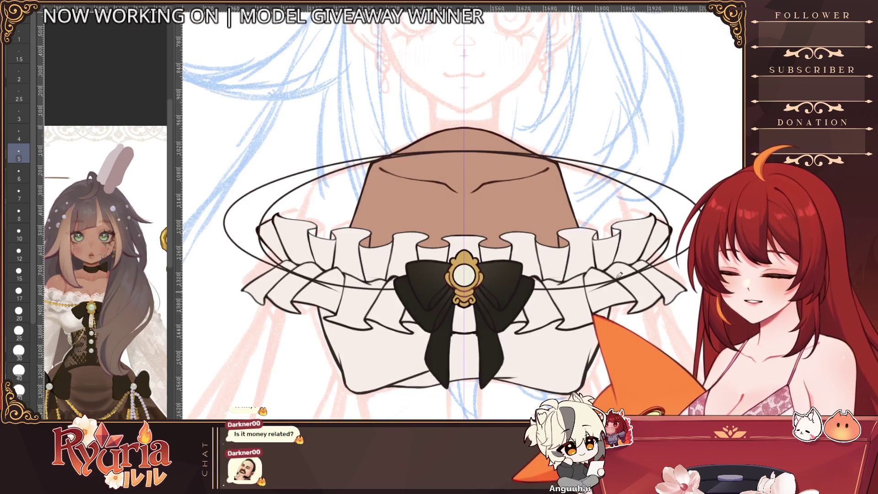
Step: Undo the stray ellipse strokes and the wavy lower-ruffle line while keeping the ruffle outlines
key("ctrl+z")
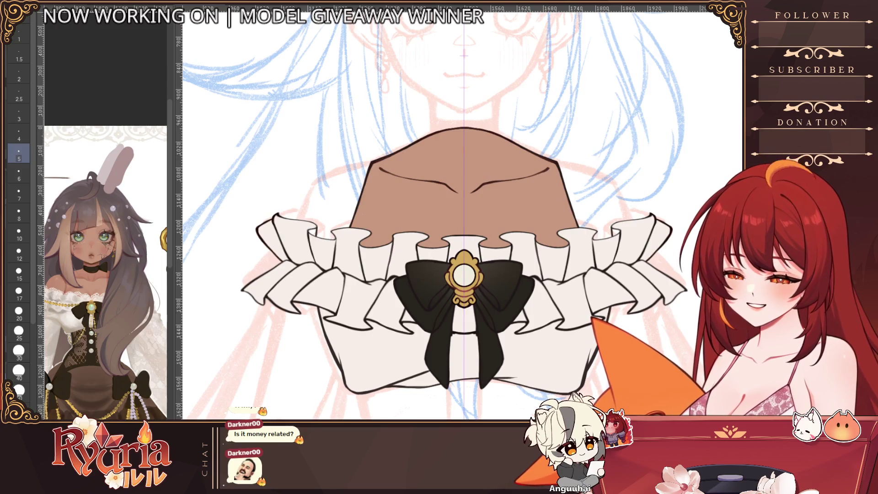
key("ctrl+z")
key("ctrl+z")
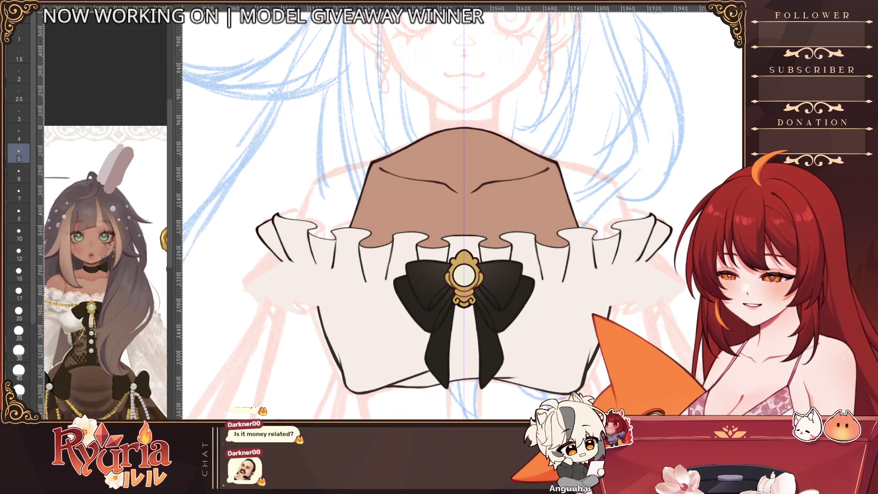
key("ctrl+y")
key("ctrl+y")
key("ctrl+z")
key("ctrl+y")
key("ctrl+z")
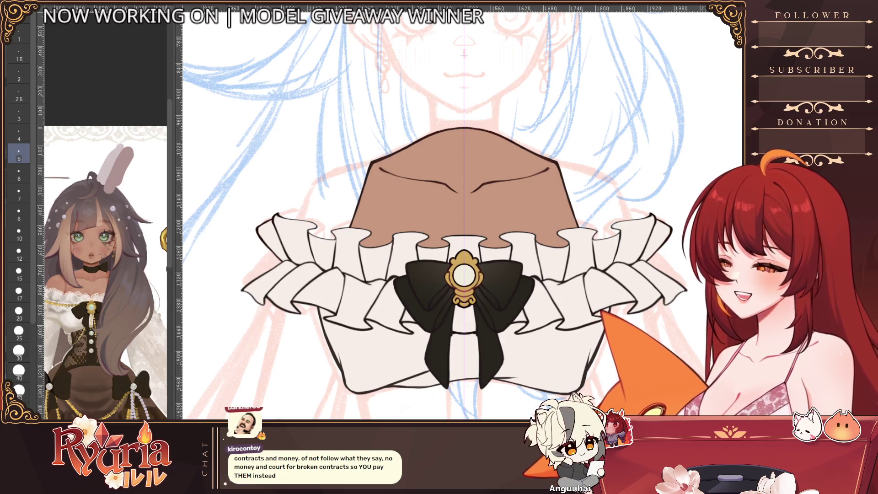
Step: Zoom in on the lower frills and toggle their outlines off and back on to compare
scroll(345, 237, "up", 5)
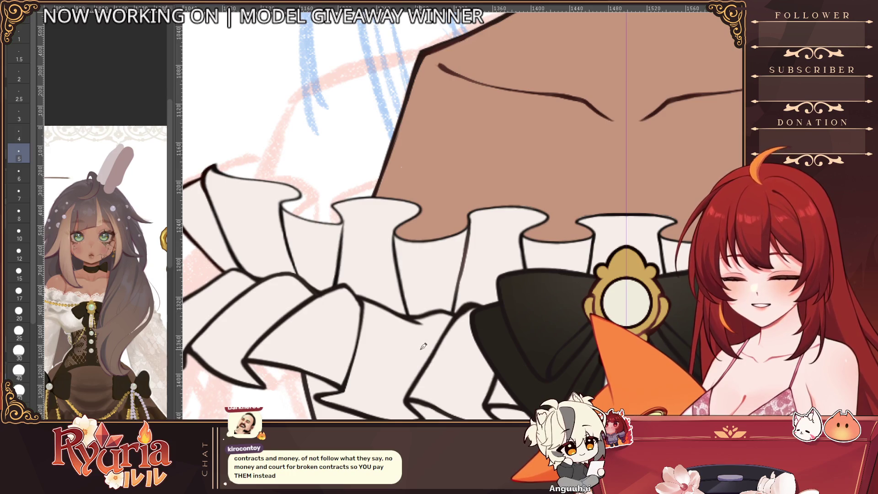
scroll(421, 348, "up", 2)
scroll(417, 383, "down", 2)
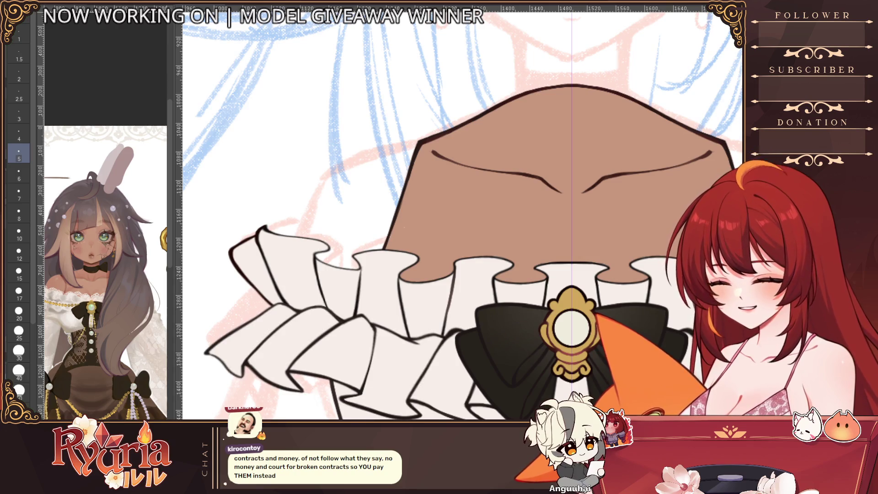
scroll(260, 411, "up", 1)
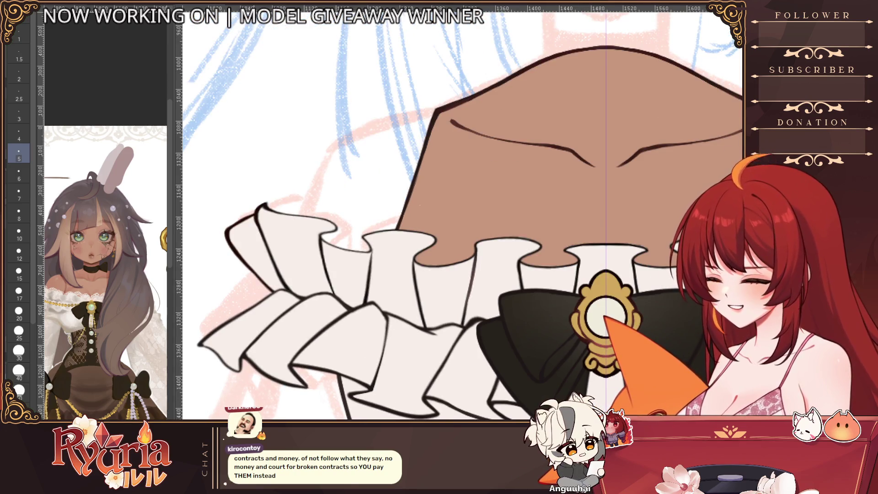
scroll(251, 309, "up", 2)
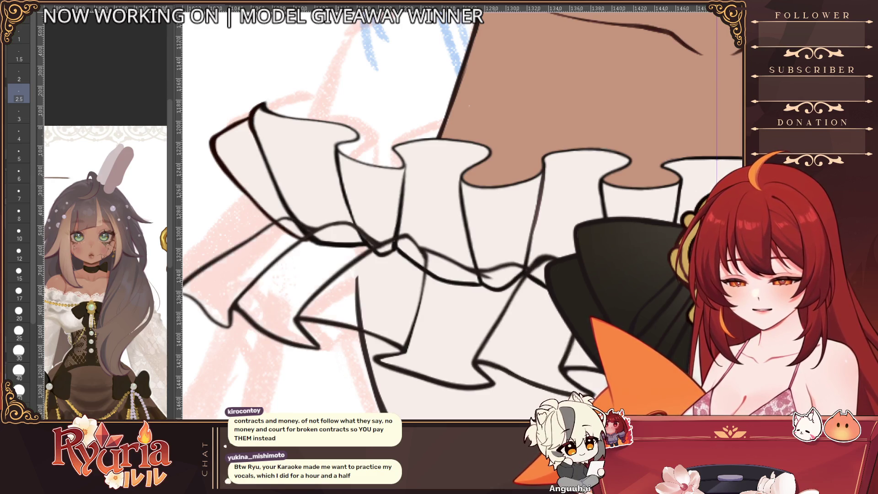
key("ctrl+z")
key("ctrl+z")
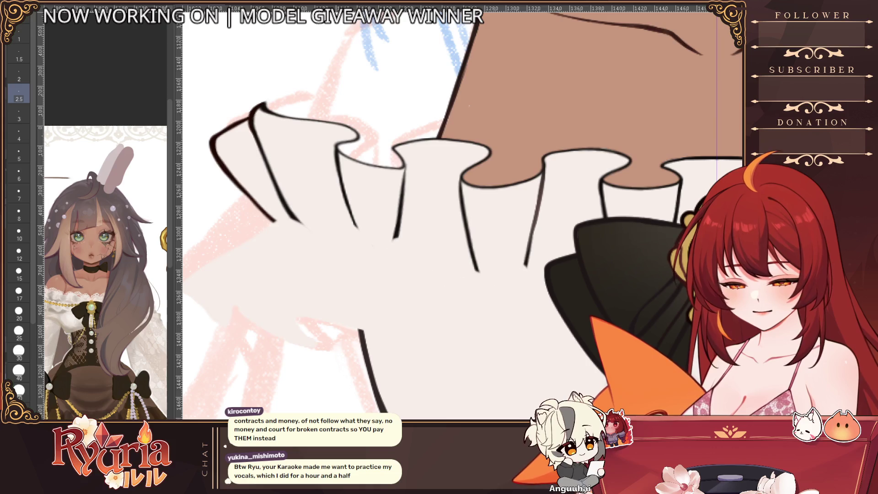
key("ctrl+y")
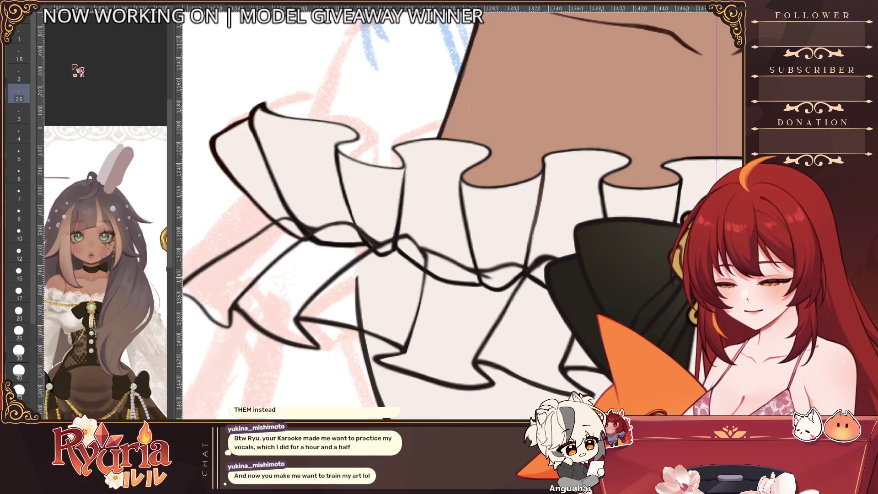
Step: Draw a test line on the lower frill, undo it, and set the pen to size 3
left_click_drag(231, 325, 272, 298)
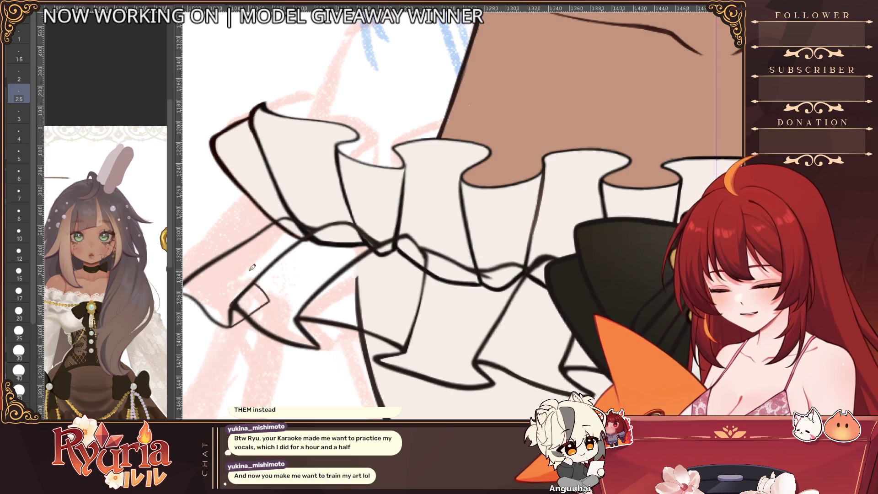
key("ctrl+z")
key("bracketright")
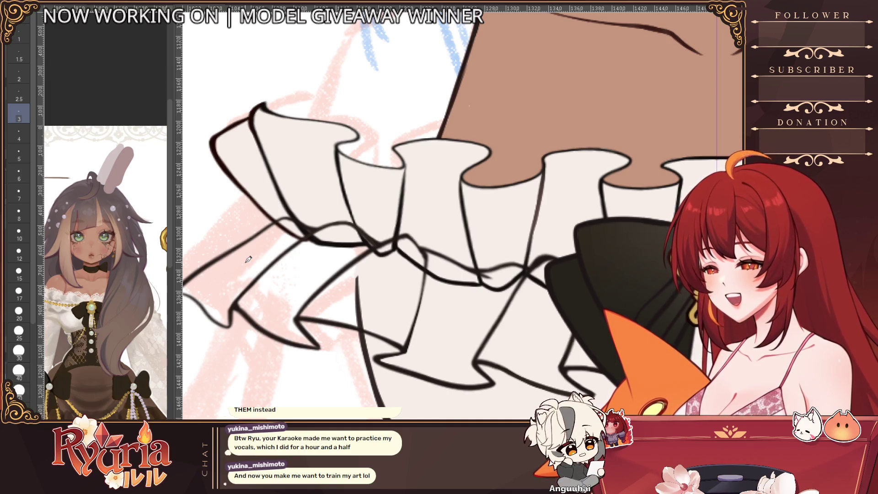
scroll(394, 334, "down", 5)
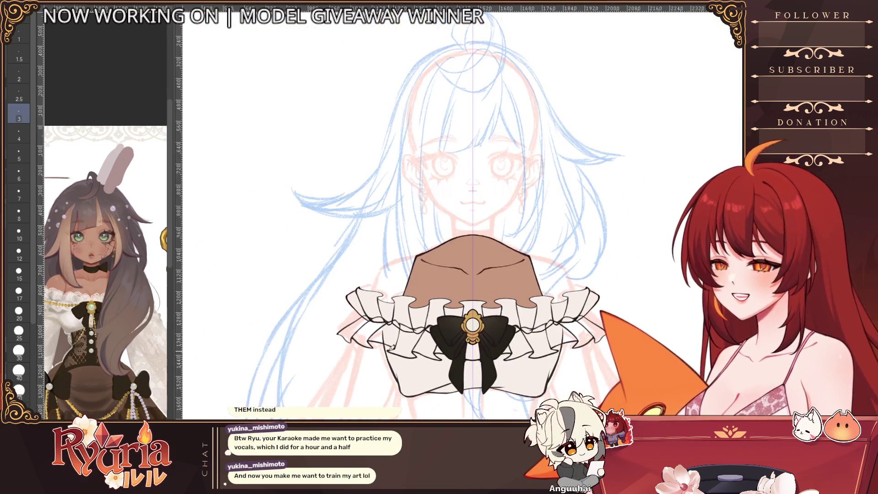
scroll(390, 349, "down", 4)
scroll(390, 349, "up", 3)
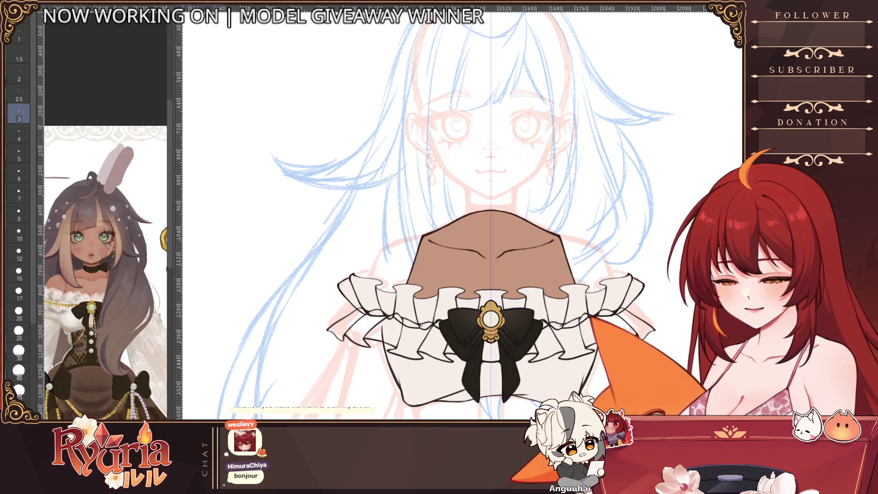
Step: Fill the gaps in the lower ruffles with white
left_click(392, 348)
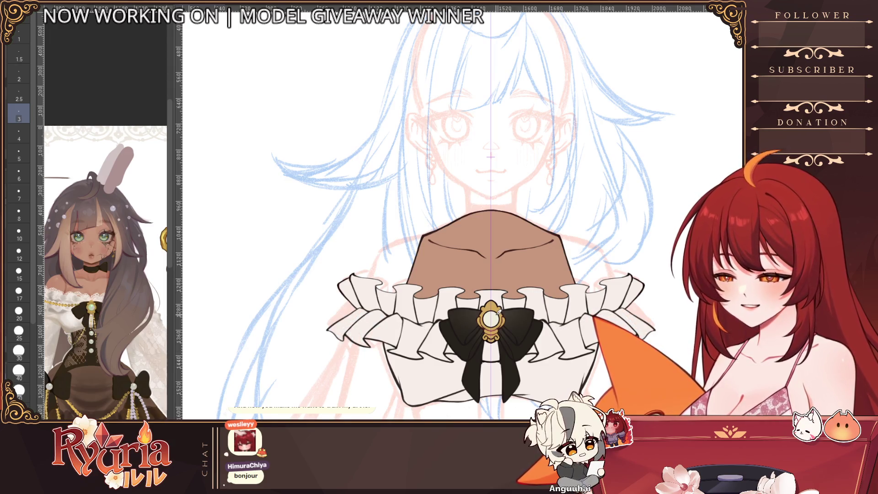
scroll(501, 314, "down", 3)
scroll(594, 260, "down", 1)
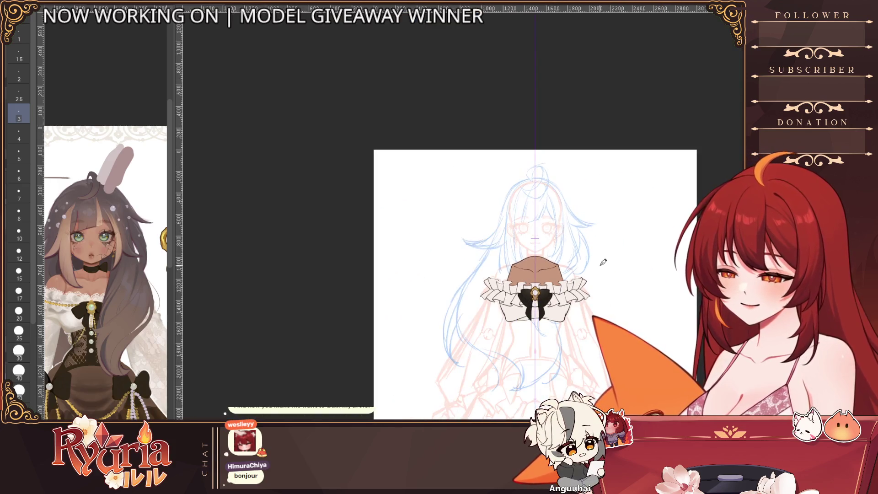
scroll(614, 260, "up", 2)
scroll(612, 275, "down", 2)
scroll(609, 279, "up", 2)
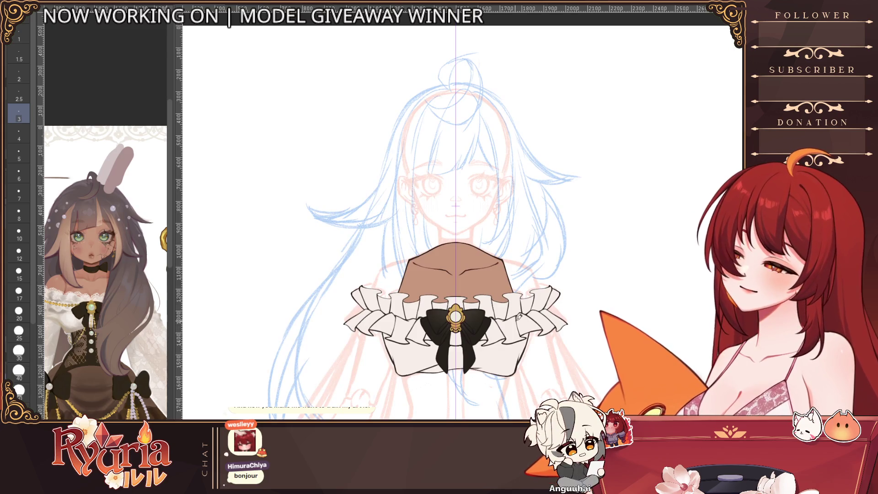
scroll(518, 317, "down", 2)
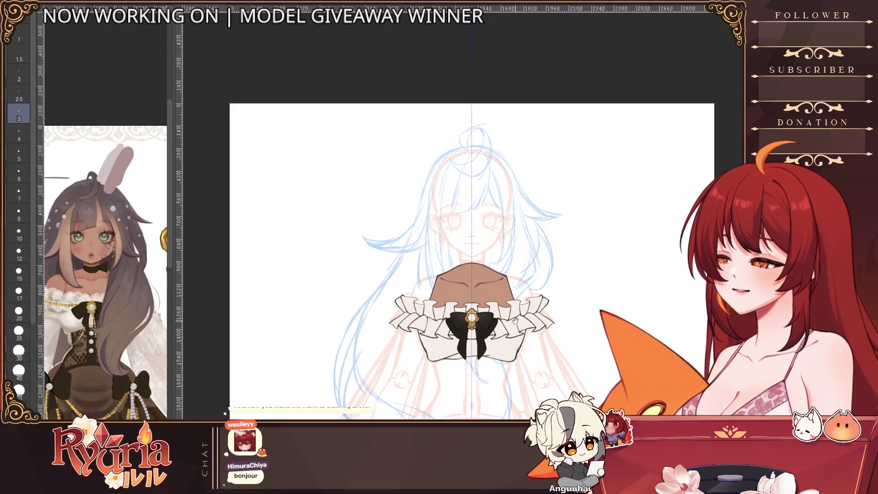
scroll(518, 316, "up", 2)
scroll(518, 317, "down", 1)
scroll(518, 318, "up", 2)
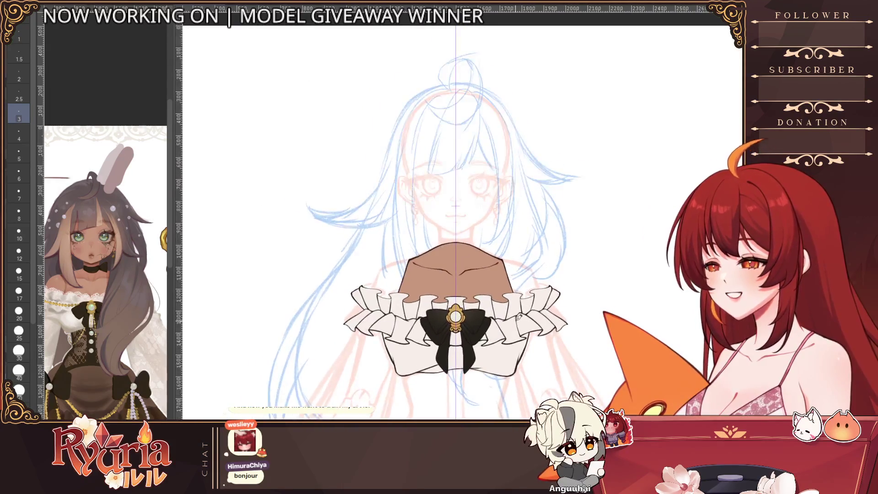
scroll(516, 319, "down", 3)
scroll(516, 321, "up", 3)
scroll(516, 320, "up", 2)
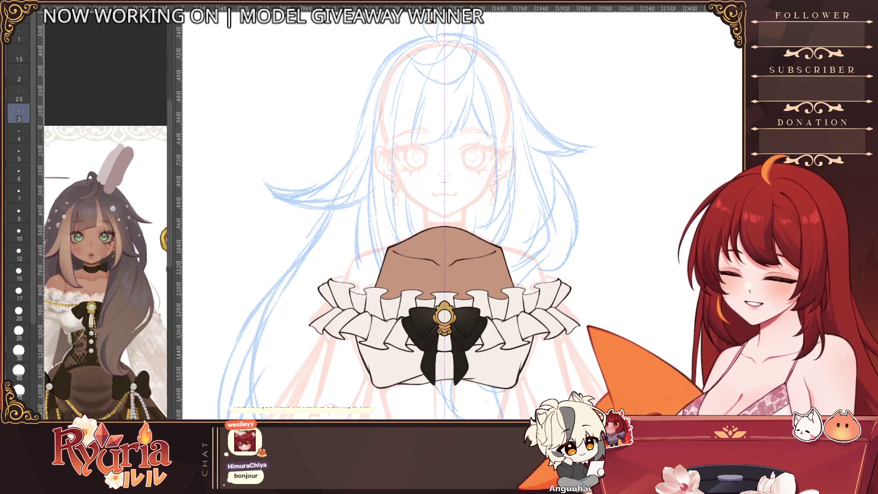
scroll(515, 256, "down", 3)
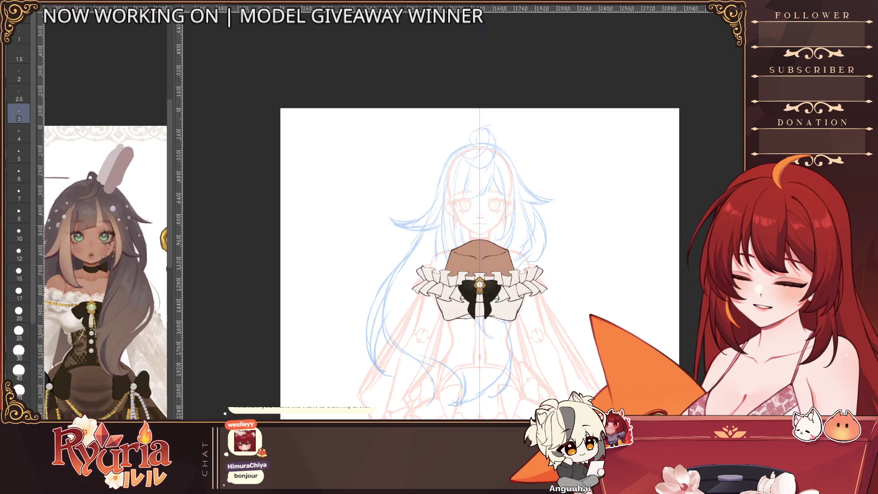
scroll(479, 283, "up", 3)
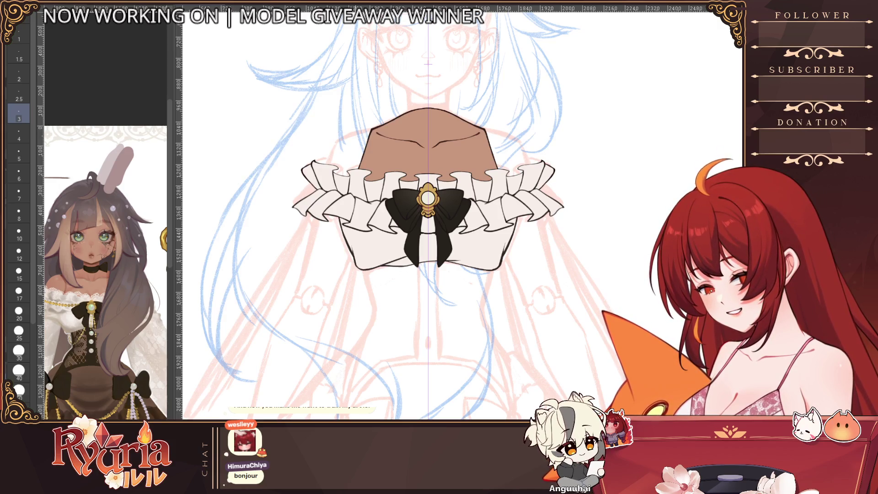
scroll(468, 325, "up", 2)
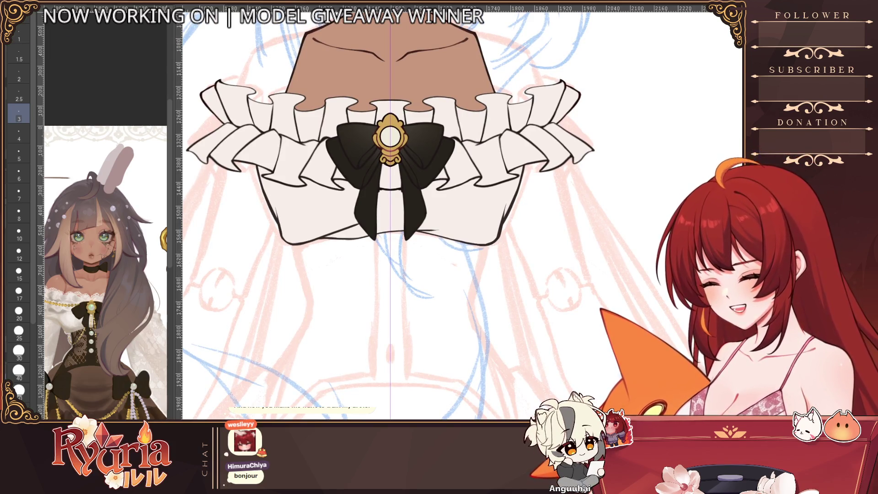
Step: Ink mirrored side lines down from under the collar, redrawing their lower part
key("bracketleft")
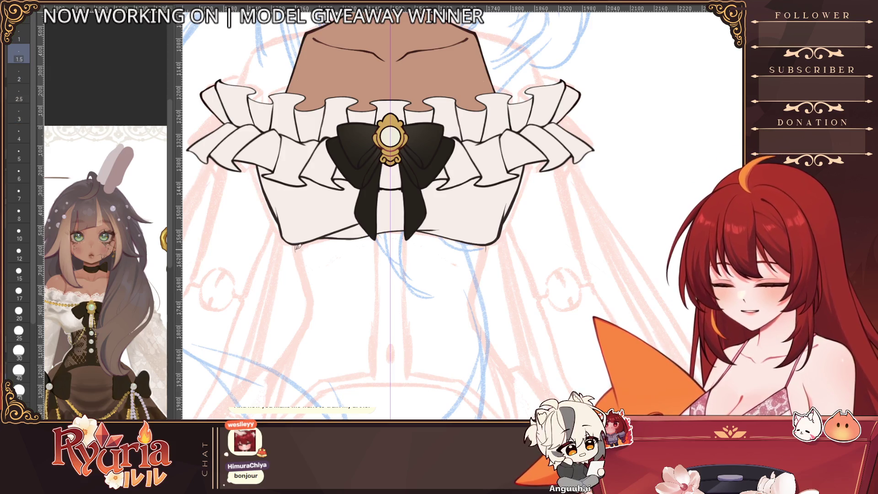
key("bracketright")
key("bracketright")
key("bracketright")
left_click_drag(293, 245, 307, 293)
key("bracketright")
key("bracketright")
left_click_drag(485, 250, 473, 315)
key("ctrl+z")
key("ctrl+z")
left_click_drag(305, 274, 310, 306)
scroll(316, 286, "down", 2)
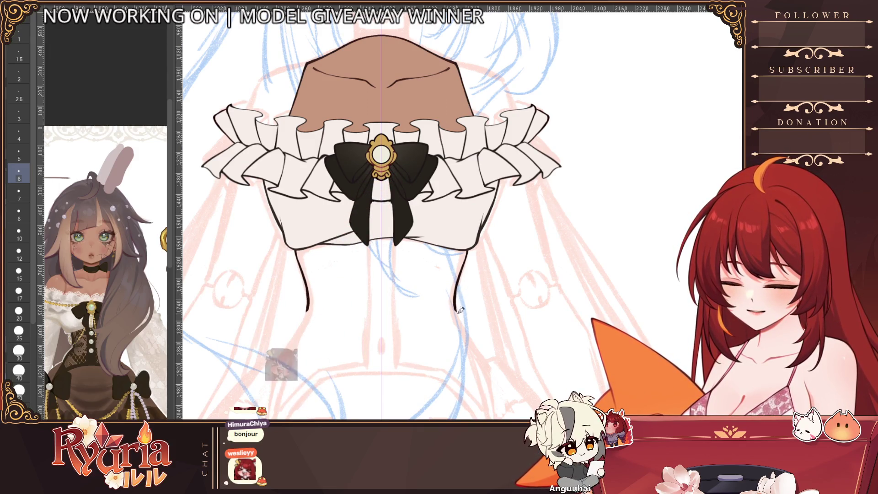
Step: Hide the collar's white fill and extend both side lines up to the ruffle
scroll(460, 304, "down", 3)
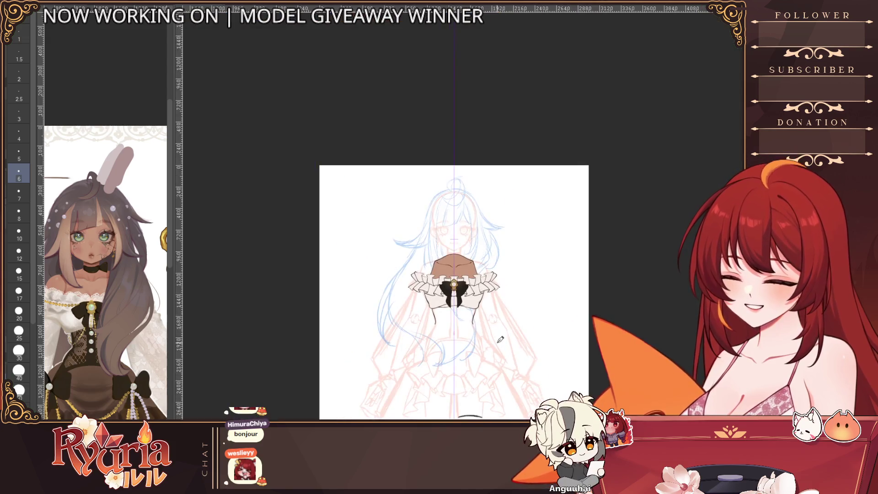
scroll(520, 320, "up", 1)
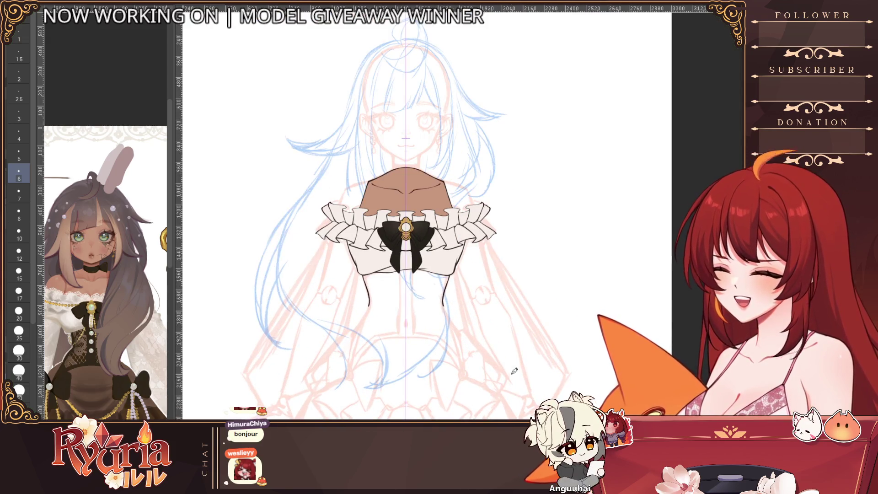
scroll(513, 371, "up", 3)
scroll(513, 379, "up", 3)
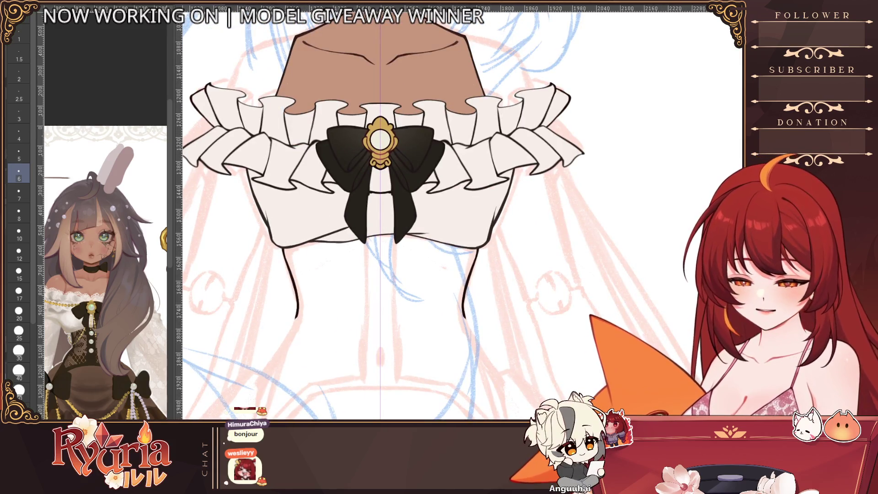
key("ctrl+z")
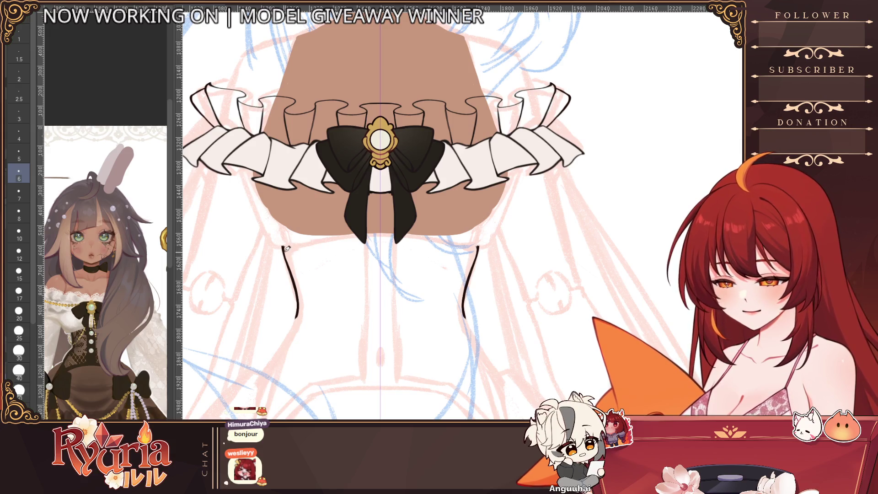
key("bracketright")
left_click_drag(287, 248, 293, 232)
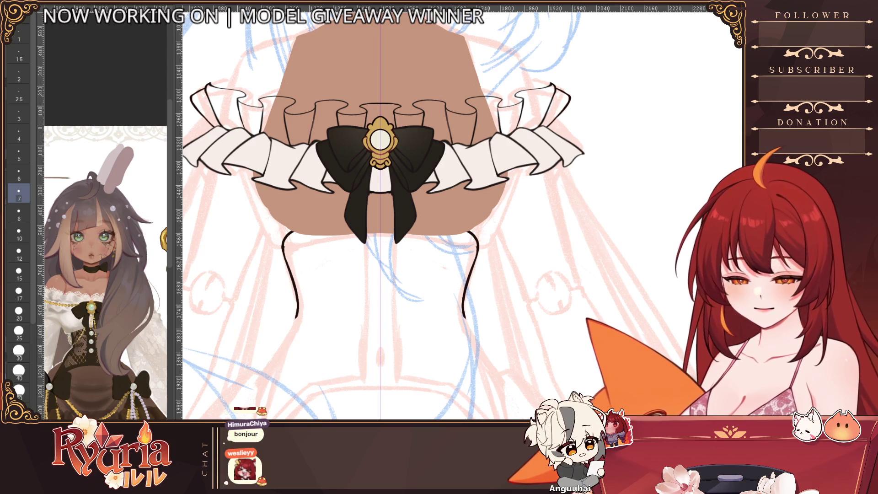
Step: Hide the skin fill, ink the bodice's top edge below the bow, and reset the canvas rotation
key("ctrl+z")
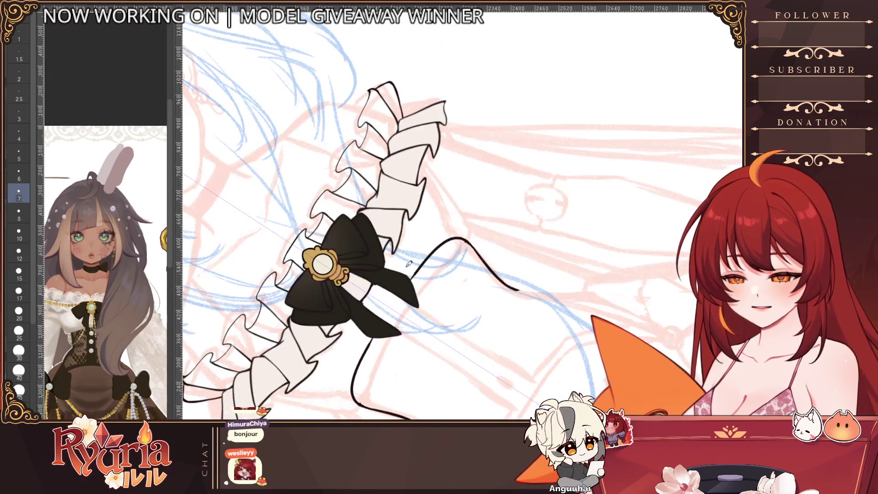
left_click_drag(401, 297, 384, 324)
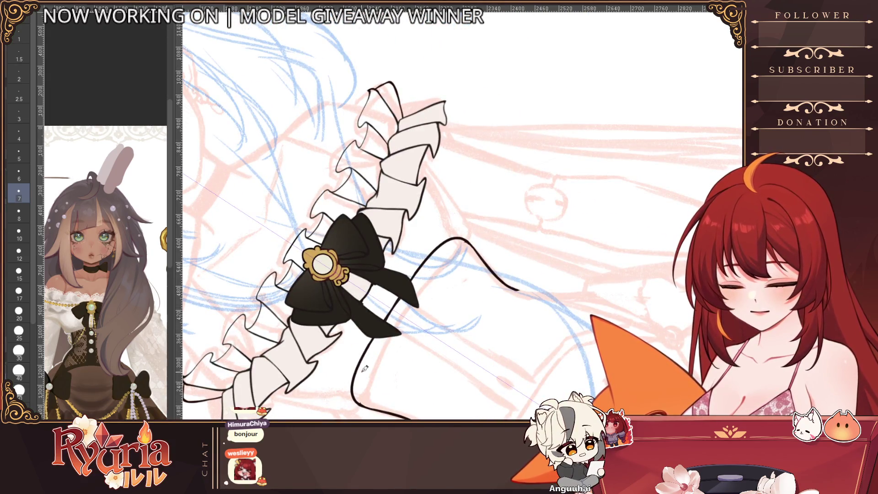
scroll(365, 360, "up", 2)
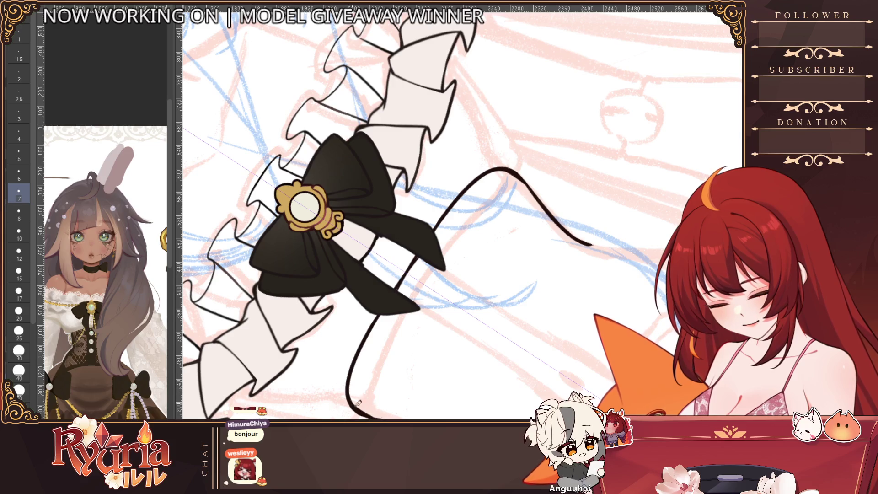
key("at")
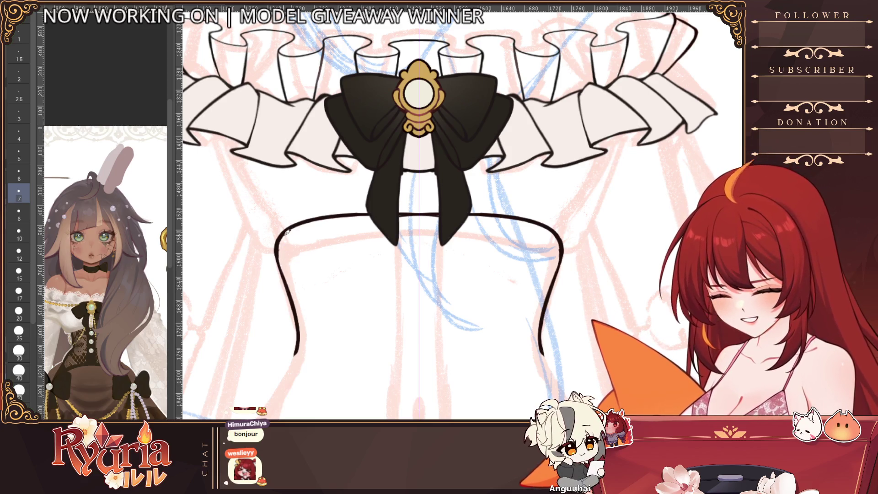
Step: Redraw the bodice's side edge thicker and centre the view on the lower bodice
left_click_drag(279, 237, 284, 276)
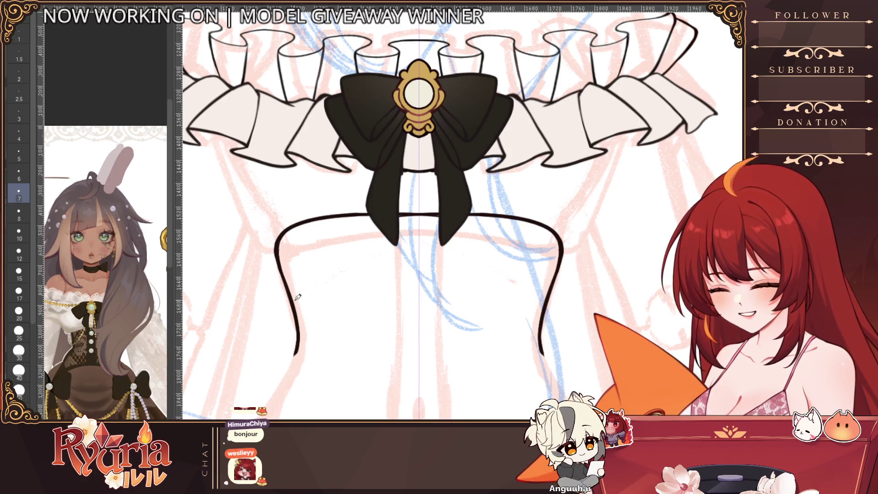
scroll(293, 286, "down", 2)
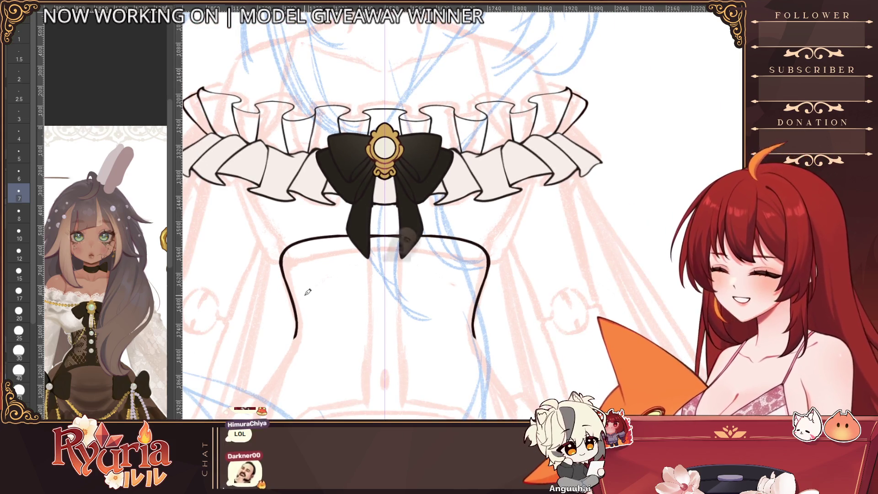
scroll(448, 366, "up", 1)
left_click_drag(487, 296, 548, 242)
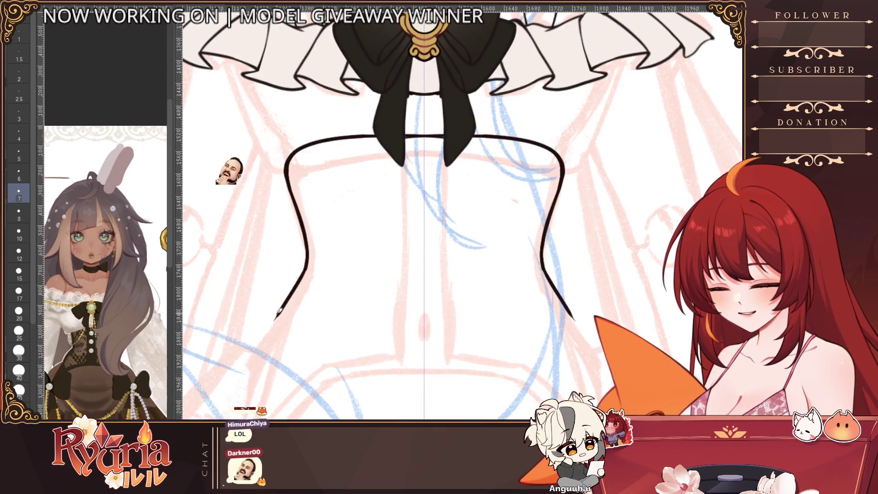
scroll(311, 274, "down", 2)
scroll(330, 271, "up", 1)
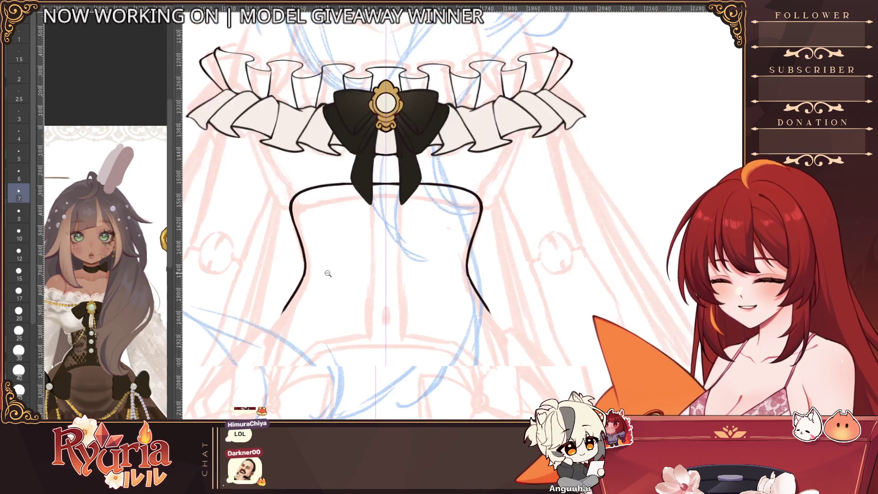
left_click_drag(436, 349, 453, 313)
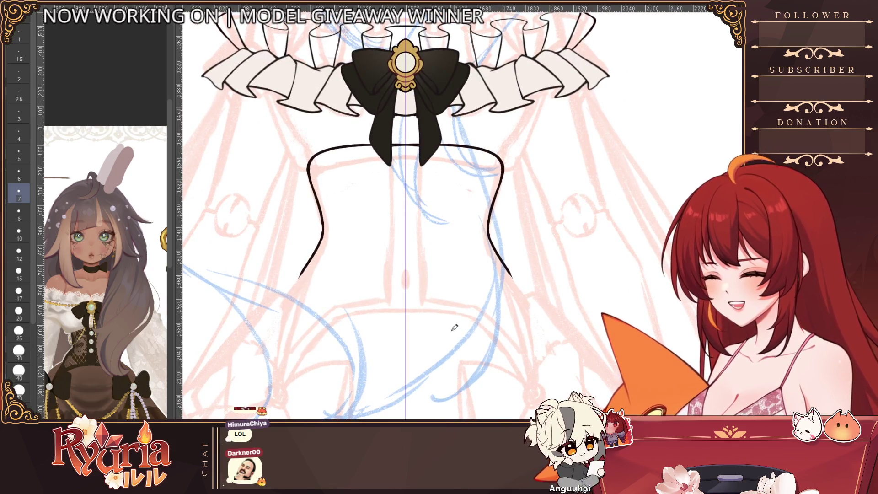
Step: Redraw the mirrored lower waist curves through several undo-and-retry attempts
key("ctrl+z")
key("ctrl+z")
left_click_drag(323, 235, 296, 284)
key("ctrl+z")
key("ctrl+z")
key("ctrl+z")
left_click_drag(322, 241, 298, 281)
scroll(379, 223, "down", 2)
scroll(379, 222, "up", 1)
scroll(379, 223, "up", 1)
key("ctrl+z")
left_click_drag(298, 244, 284, 276)
key("ctrl+z")
key("ctrl+z")
left_click_drag(297, 242, 282, 276)
key("ctrl+z")
key("ctrl+z")
key("ctrl+z")
left_click_drag(297, 241, 283, 278)
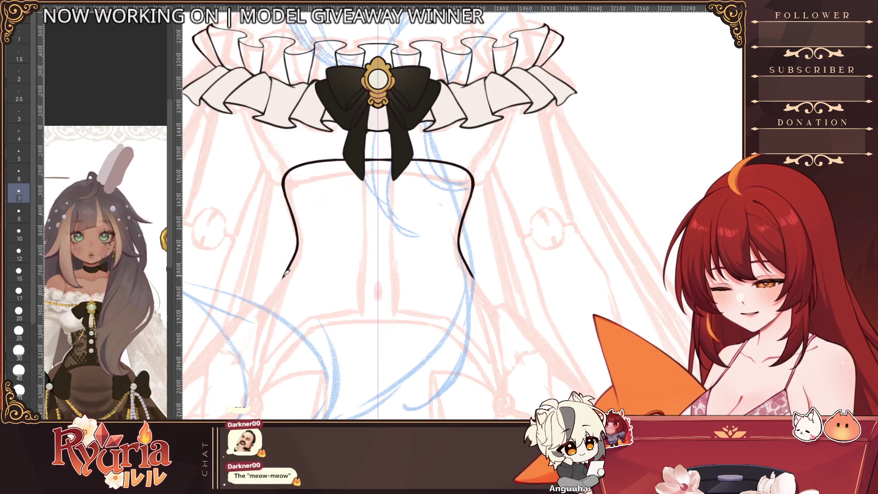
key("ctrl+z")
left_click_drag(298, 243, 283, 279)
key("ctrl+z")
left_click_drag(458, 242, 472, 279)
key("ctrl+z")
scroll(465, 246, "down", 5)
scroll(465, 245, "up", 5)
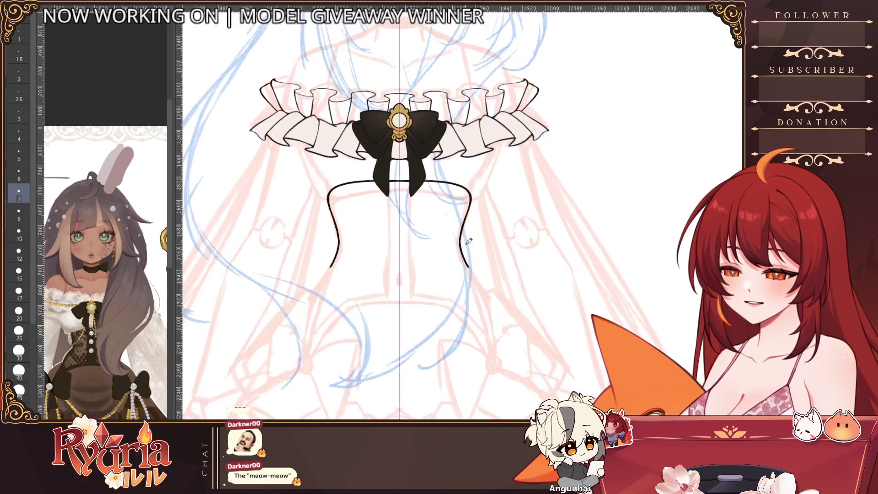
scroll(307, 187, "up", 2)
Step: Add strokes at the bodice's top corners and thinner inner waist lines, removing extra extensions
left_click_drag(306, 176, 315, 217)
key("bracketleft")
key("bracketleft")
left_click_drag(314, 208, 326, 249)
key("ctrl+z")
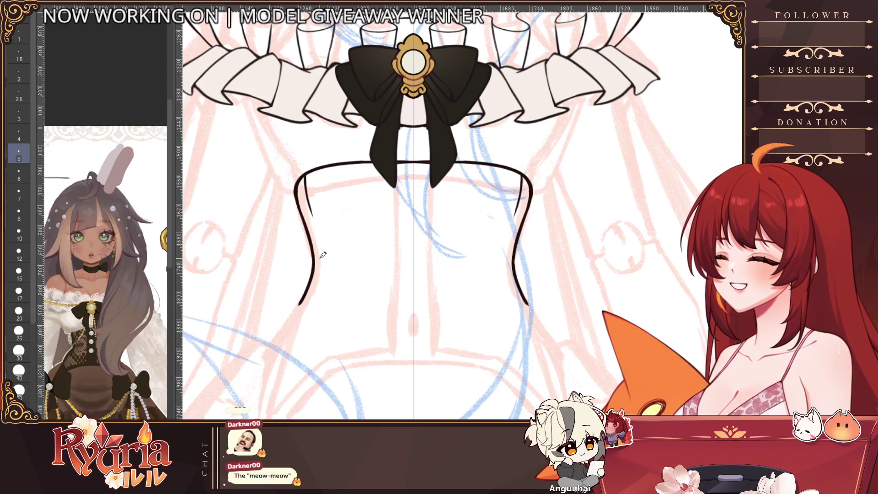
left_click_drag(514, 225, 505, 264)
key("ctrl+z")
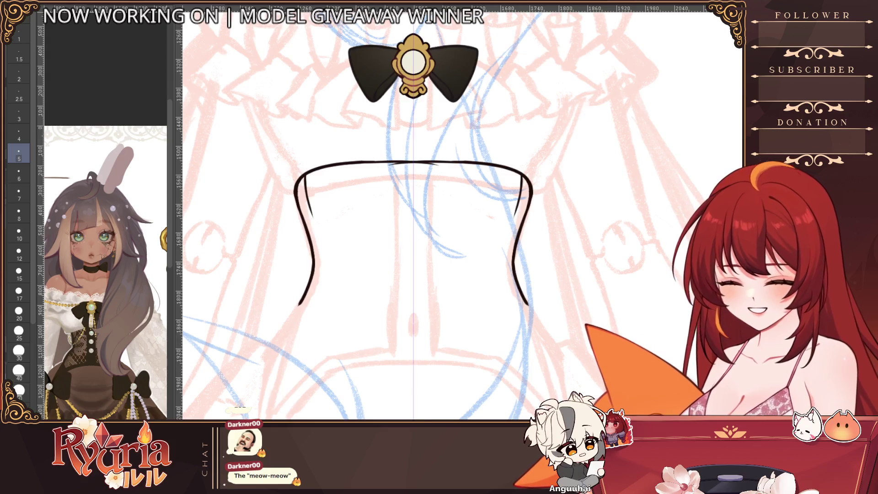
Step: Ink the mirrored vertical corset panel lines with a thinner brush, redrawing them longer
key("bracketright")
key("bracketright")
key("bracketright")
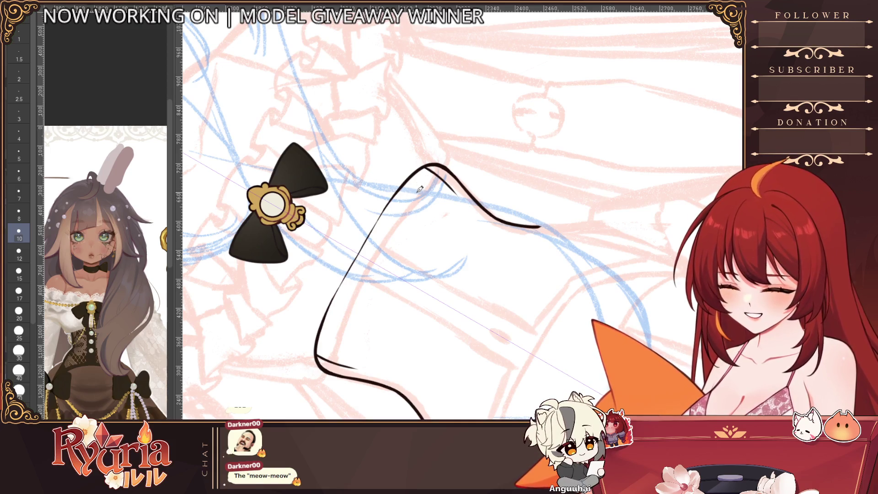
key("bracketleft")
key("bracketleft")
key("bracketleft")
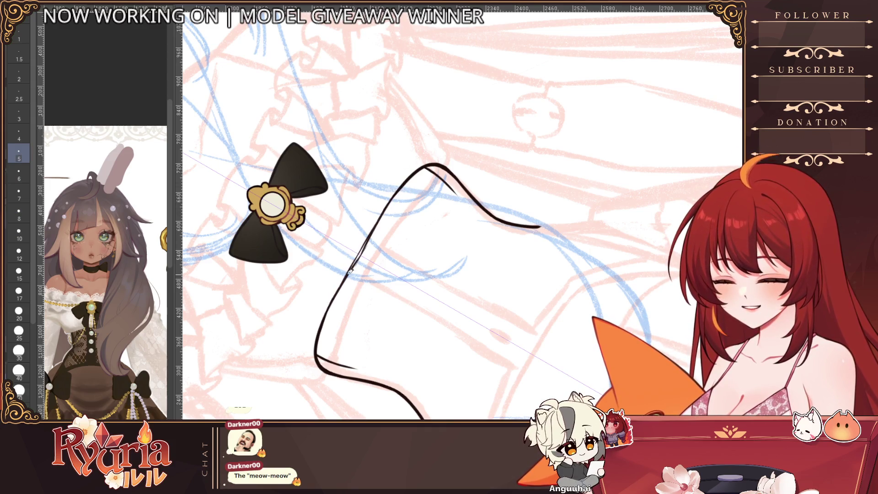
key("ctrl+minus")
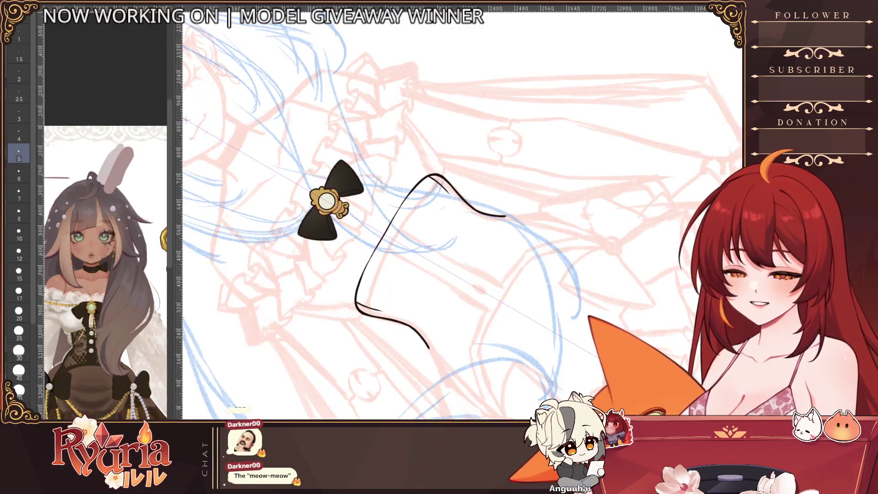
key("ctrl+at")
key("bracketleft")
key("bracketleft")
left_click_drag(364, 153, 362, 192)
key("bracketright")
key("bracketright")
key("ctrl+z")
left_click_drag(365, 161, 363, 254)
key("ctrl+z")
left_click_drag(364, 154, 363, 270)
left_click_drag(364, 231, 366, 280)
key("ctrl+z")
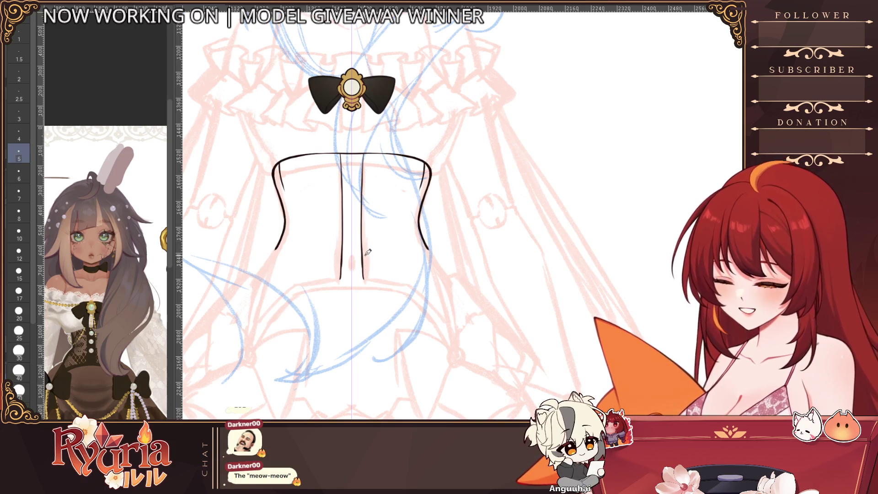
Step: With the canvas rotated, ink the curved right side line to the band's corner and below
mouse_move(310, 303)
left_mouse_down()
mouse_move(351, 257)
mouse_move(406, 241)
left_mouse_up()
key("minus")
key("minus")
key("minus")
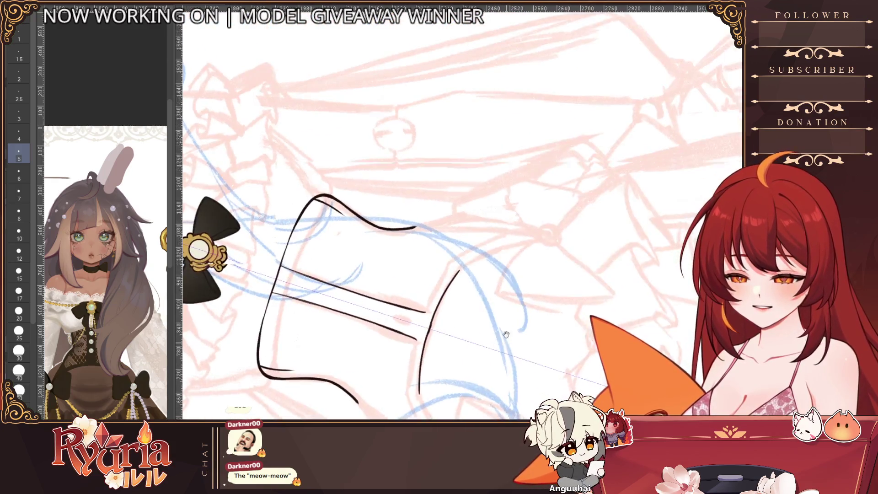
key("minus")
key("minus")
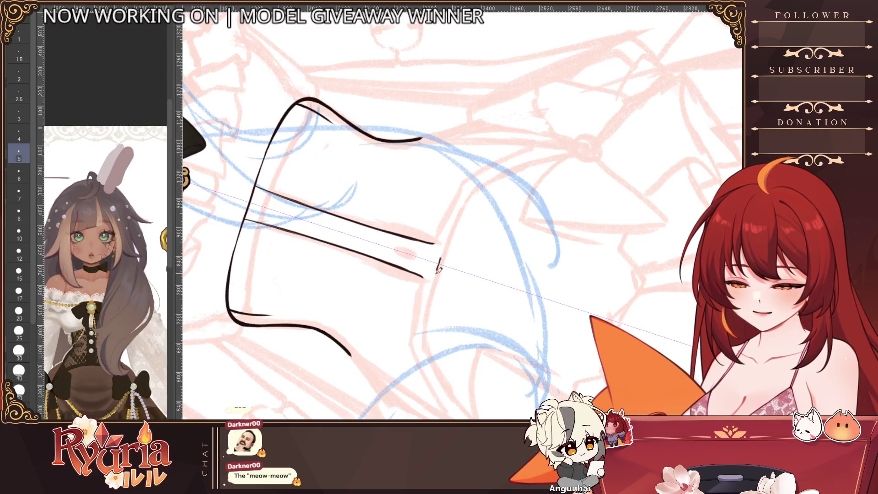
left_click_drag(473, 193, 426, 341)
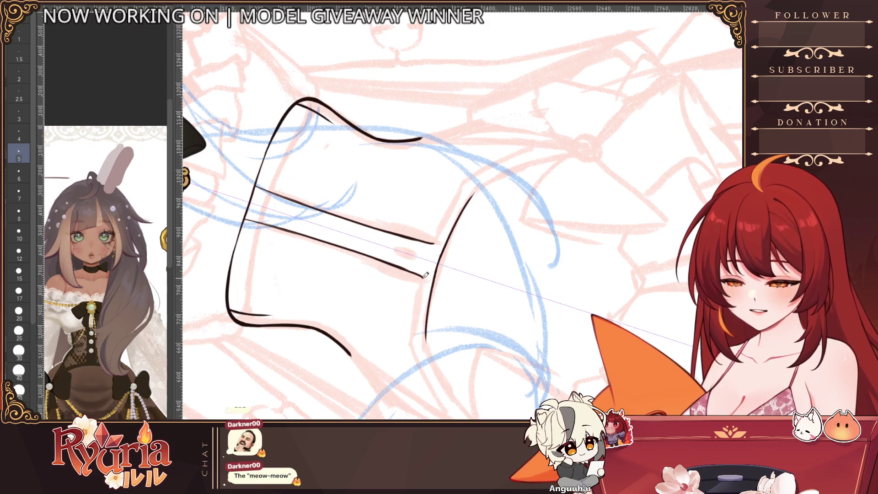
left_click_drag(454, 202, 434, 242)
left_click_drag(422, 277, 415, 322)
key("ctrl+z")
key("ctrl+z")
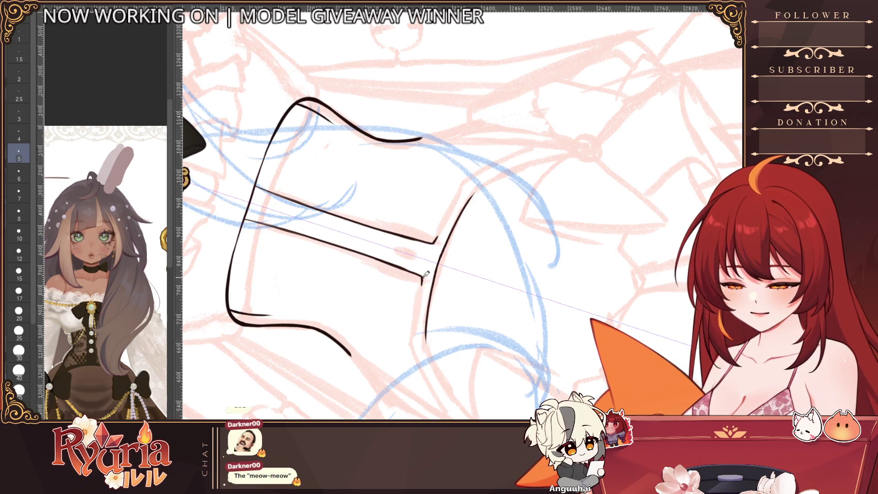
left_click_drag(467, 188, 435, 242)
mouse_move(422, 284)
left_mouse_down()
mouse_move(416, 340)
mouse_move(486, 329)
mouse_move(406, 376)
left_mouse_up()
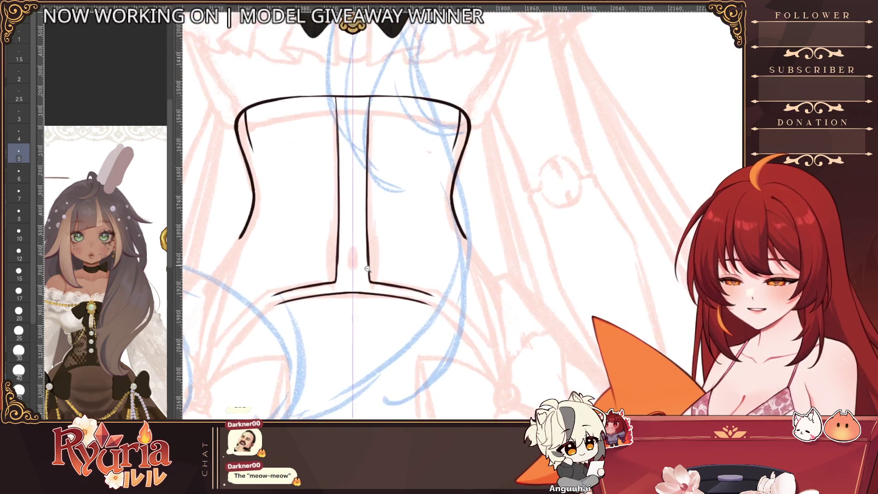
Step: Draw mirrored inner lines along both corset sides, retrying them longer with a size-up brush
scroll(373, 266, "up", 1)
scroll(373, 276, "down", 2)
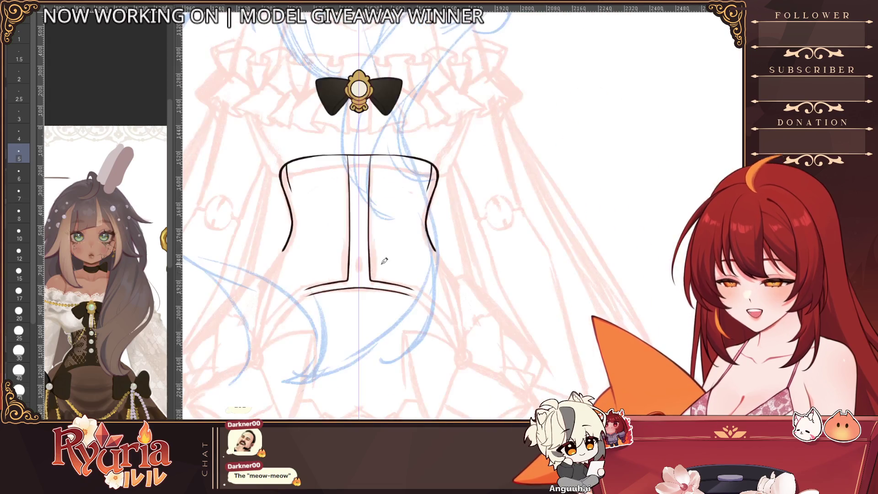
scroll(364, 168, "up", 2)
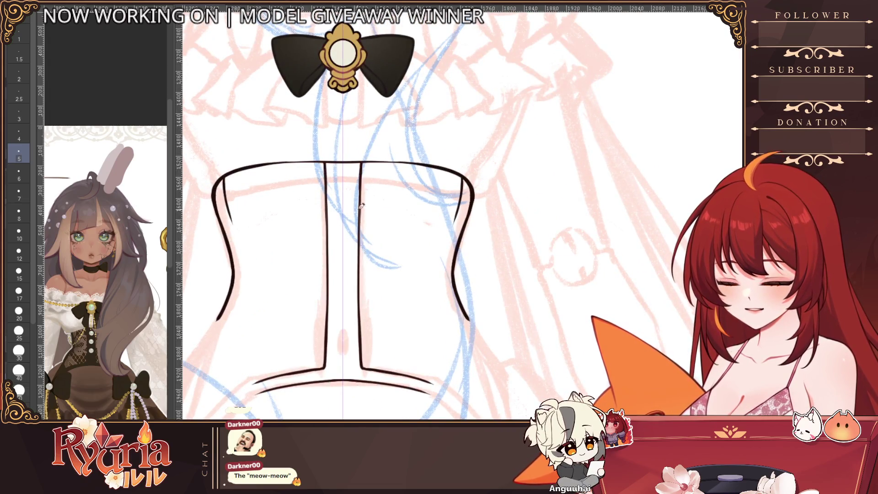
left_click_drag(456, 219, 444, 263)
key("ctrl+z")
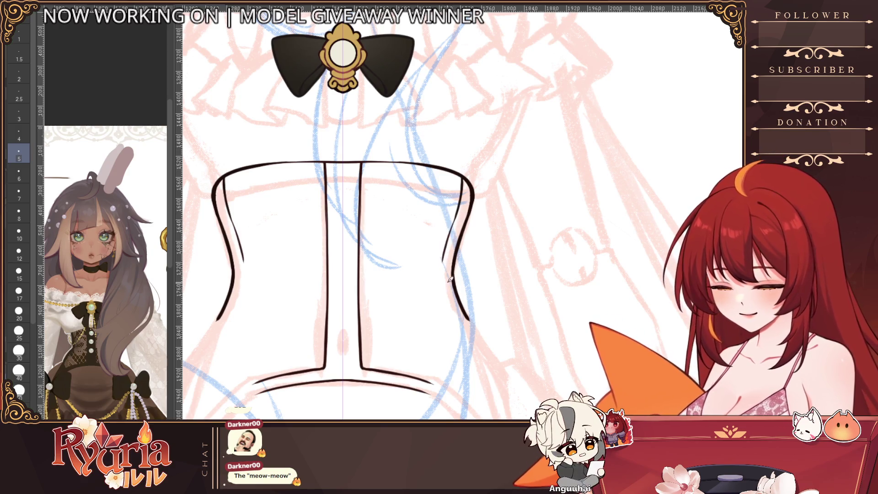
scroll(392, 319, "down", 1)
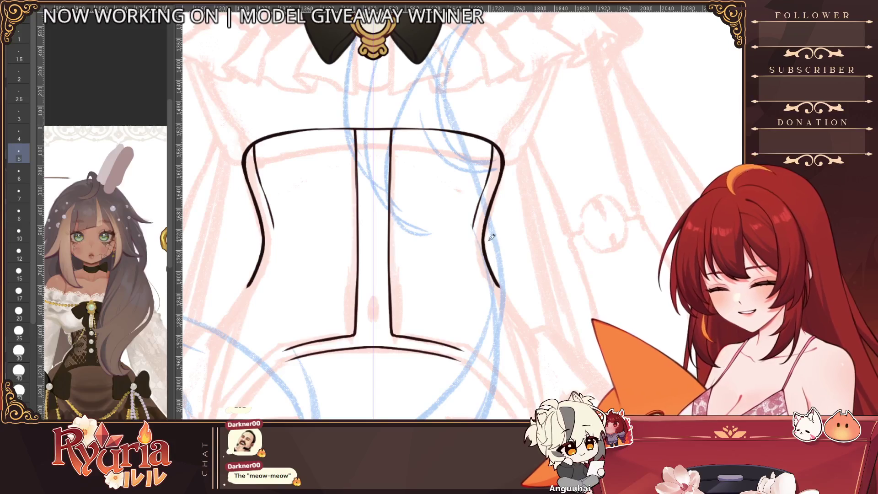
key("bracketright")
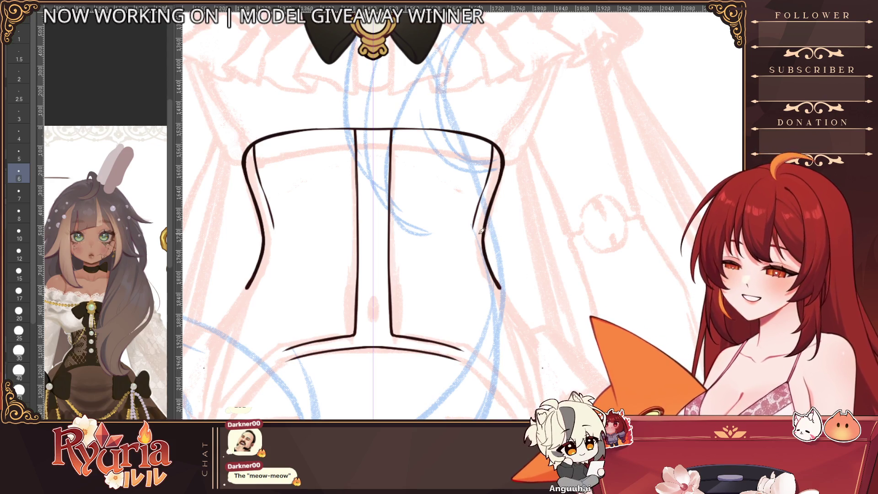
mouse_move(473, 227)
left_mouse_down()
mouse_move(480, 281)
mouse_move(491, 296)
left_mouse_up()
key("ctrl+z")
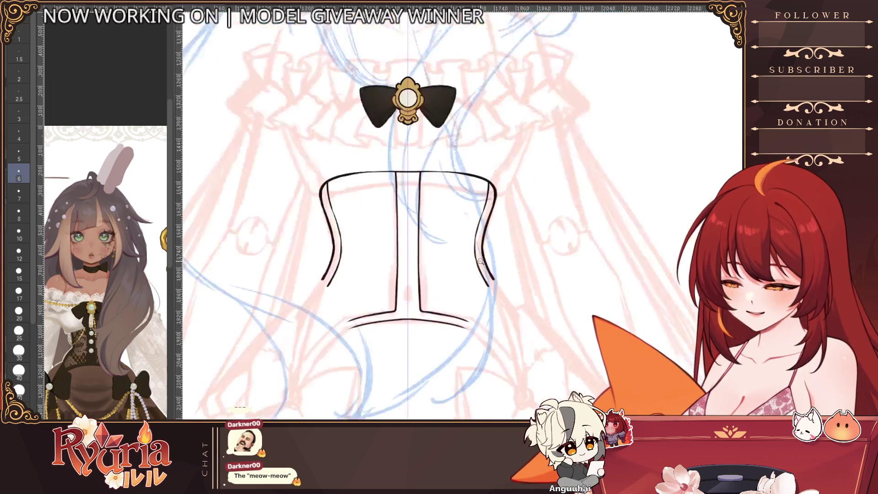
scroll(480, 261, "down", 5)
scroll(480, 261, "up", 5)
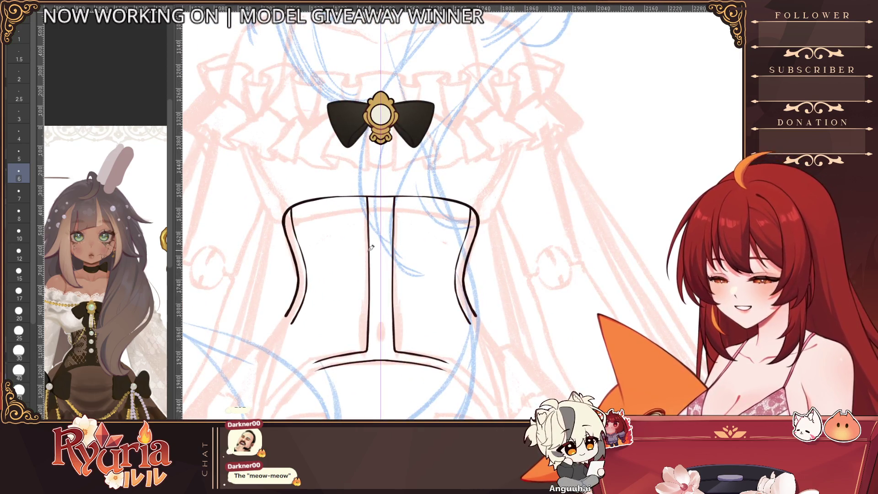
Step: Draw the long flare curve sweeping down from the corset's lower corner, thinning the brush between retries
scroll(100, 373, "up", 3)
scroll(102, 382, "down", 3)
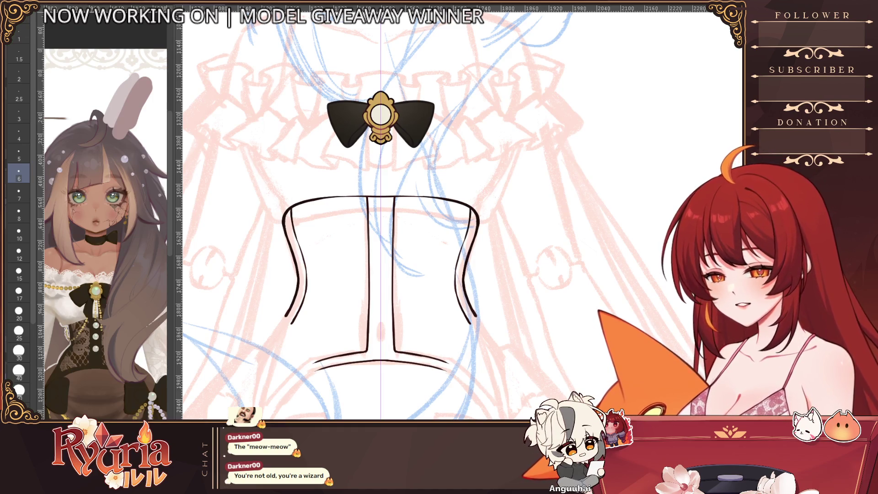
scroll(293, 274, "down", 2)
scroll(293, 256, "up", 3)
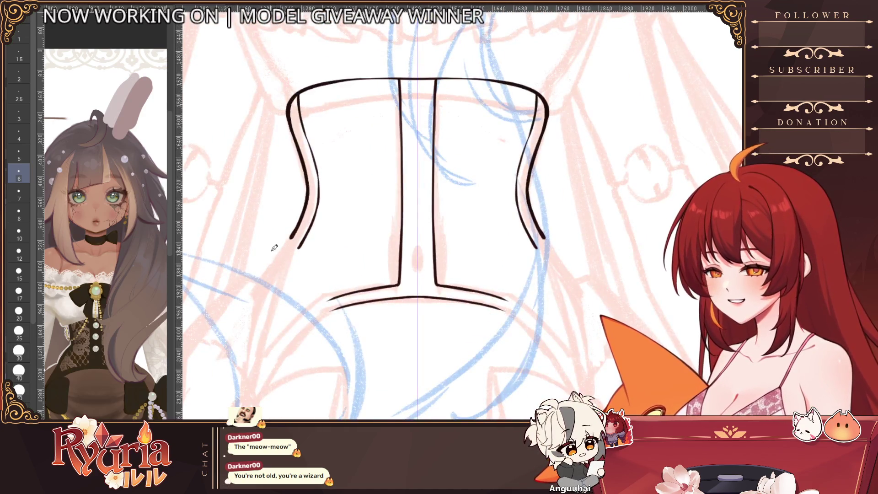
key("bracketright")
key("bracketright")
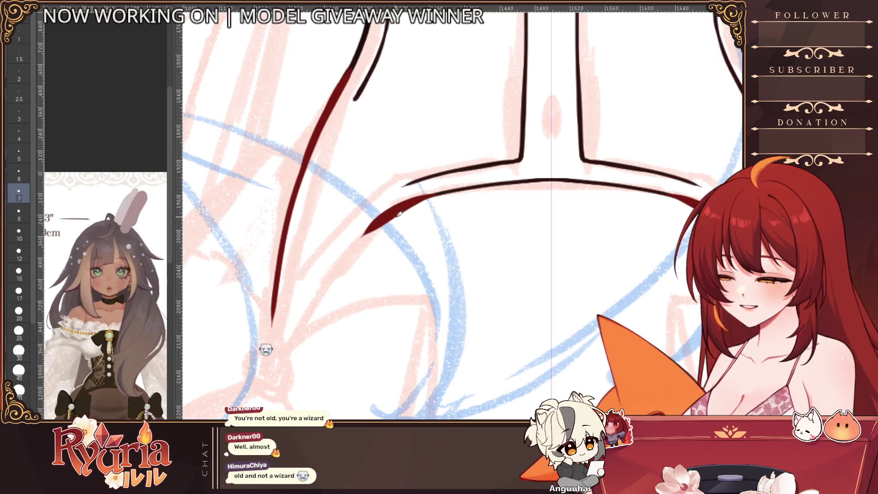
key("ctrl+z")
mouse_move(430, 192)
left_mouse_down()
mouse_move(359, 243)
mouse_move(318, 311)
left_mouse_up()
key("ctrl+z")
key("ctrl+z")
key("ctrl+z")
left_click_drag(436, 192, 296, 330)
key("ctrl+z")
key("bracketleft")
left_click_drag(434, 191, 300, 329)
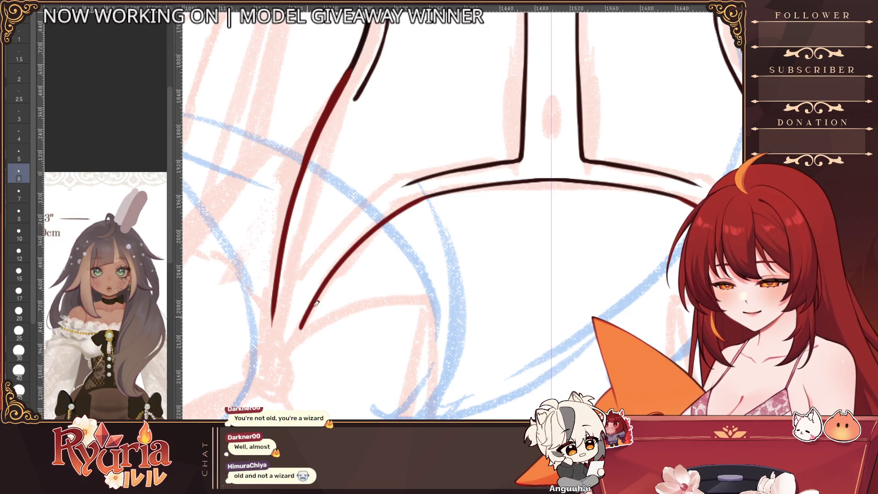
Step: Add a second inner flare curve and a longer upper edge line running downward
key("ctrl+z")
key("bracketleft")
left_click_drag(434, 191, 291, 345)
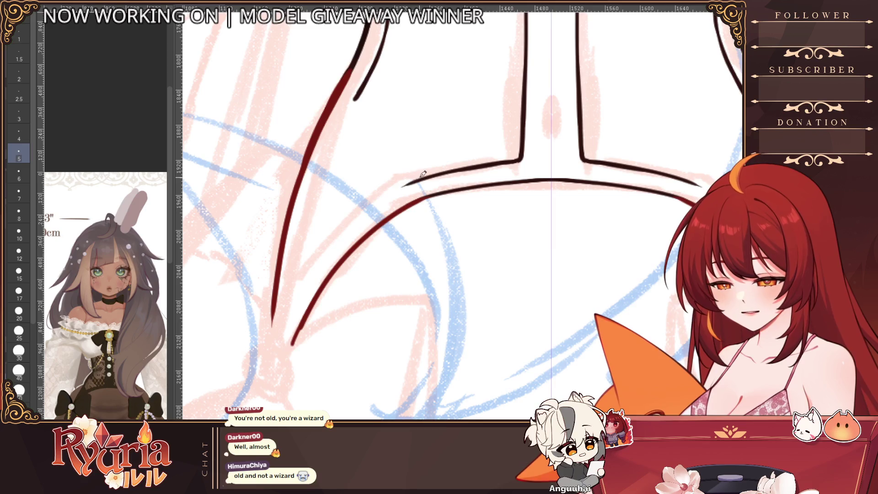
left_click_drag(415, 182, 298, 297)
left_click_drag(368, 86, 305, 200)
key("ctrl+z")
key("ctrl+z")
left_click_drag(364, 85, 295, 237)
Step: Rotate the canvas and add a thin inner line beside the left flare
left_click_drag(504, 61, 640, 37)
key("bracketright")
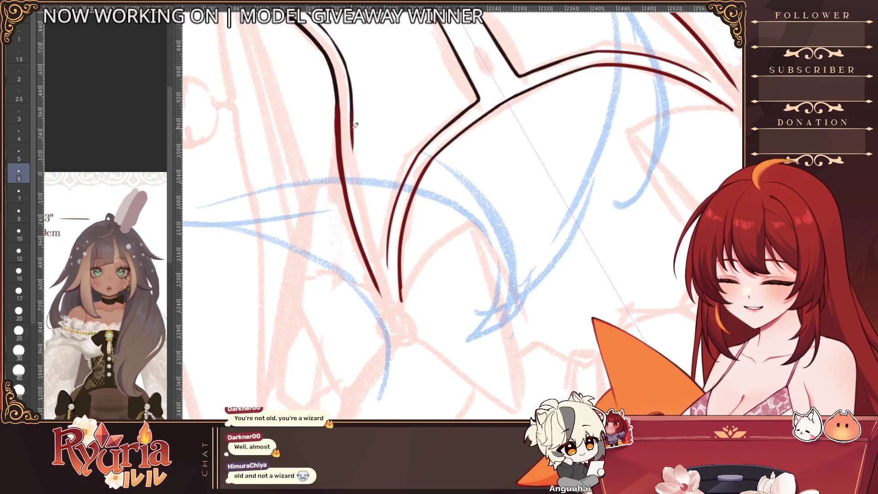
key("bracketleft")
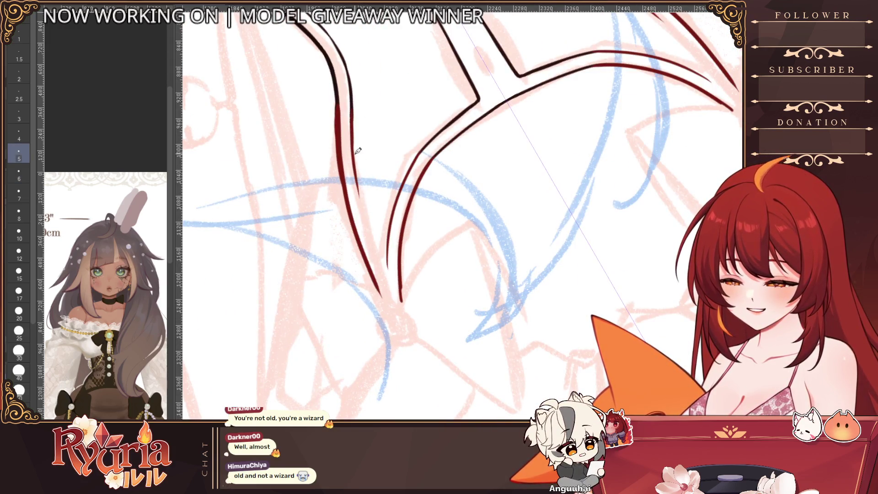
left_click_drag(357, 187, 387, 276)
key("ctrl+z")
key("ctrl+z")
scroll(383, 262, "down", 1)
scroll(396, 253, "up", 1)
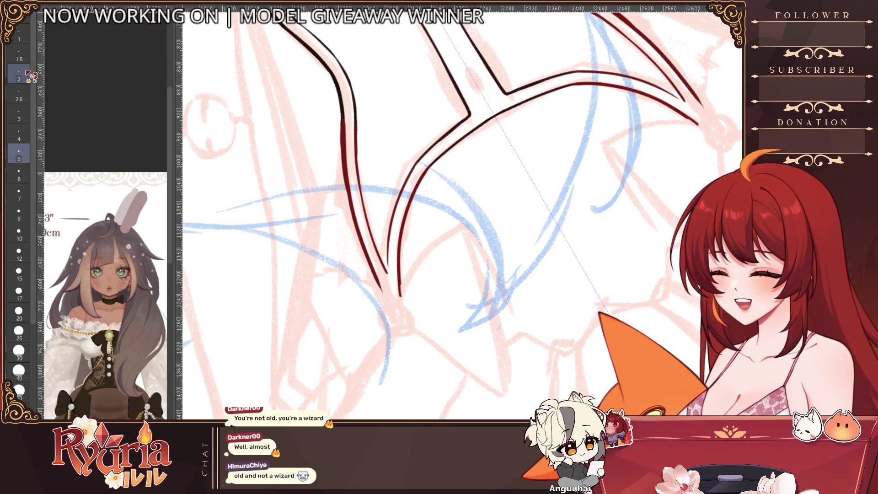
key("bracketright")
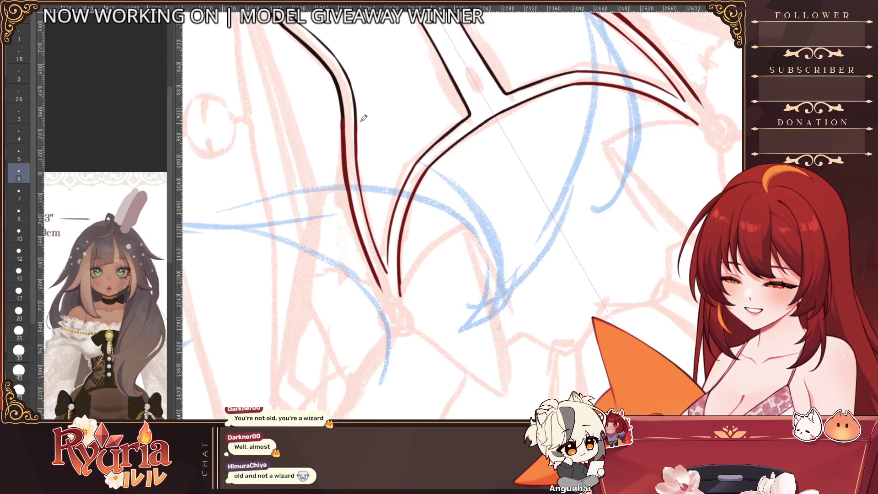
key("bracketleft")
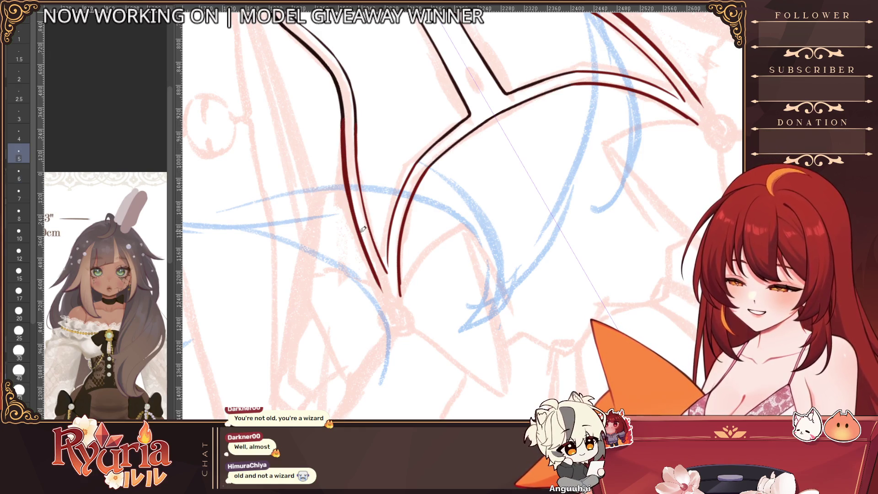
scroll(369, 246, "down", 5)
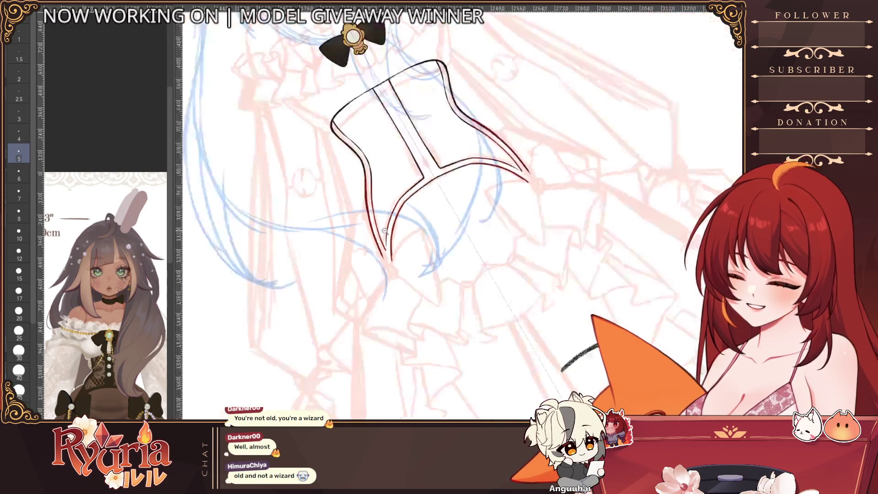
key("ctrl+at")
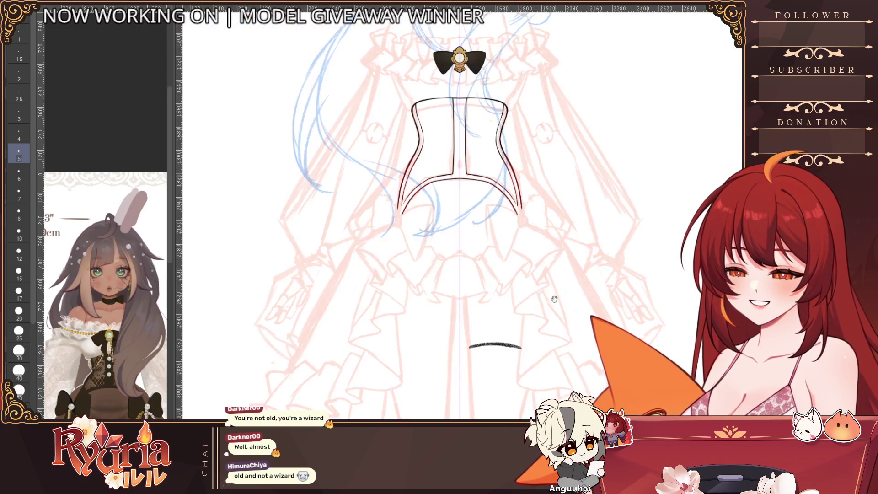
scroll(439, 249, "up", 5)
scroll(452, 149, "up", 1)
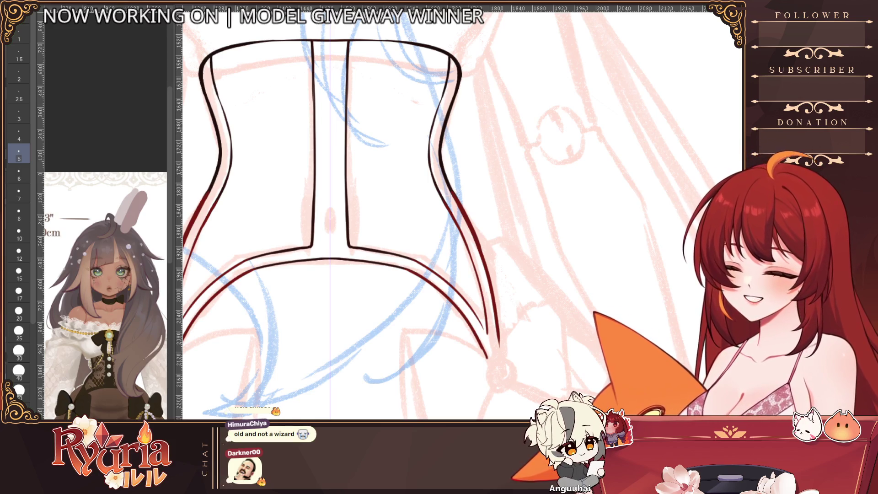
key("h")
key("h")
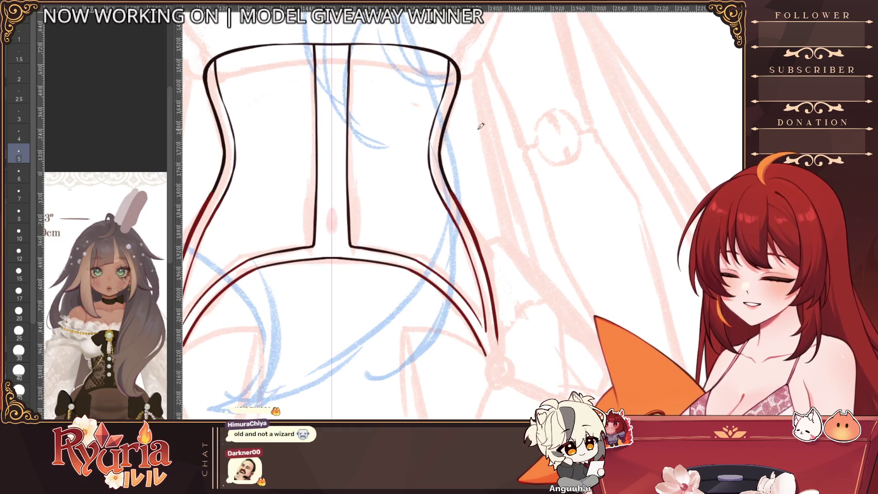
scroll(461, 197, "up", 1)
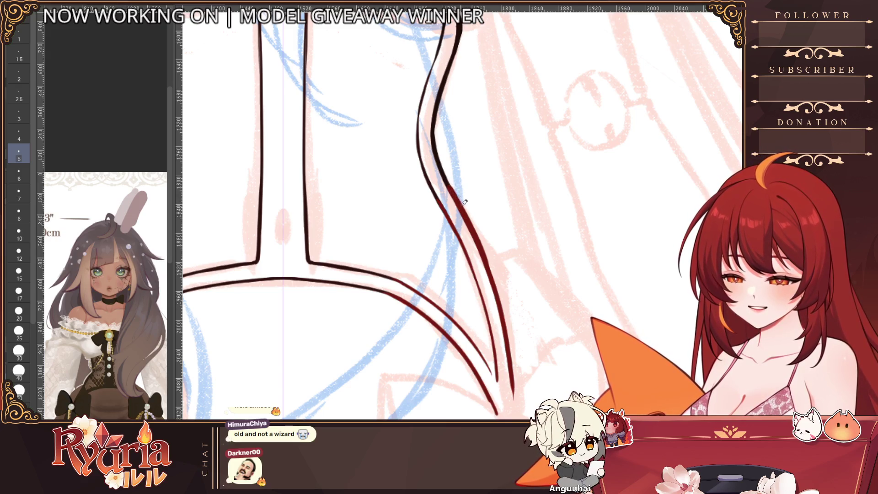
scroll(407, 286, "down", 4)
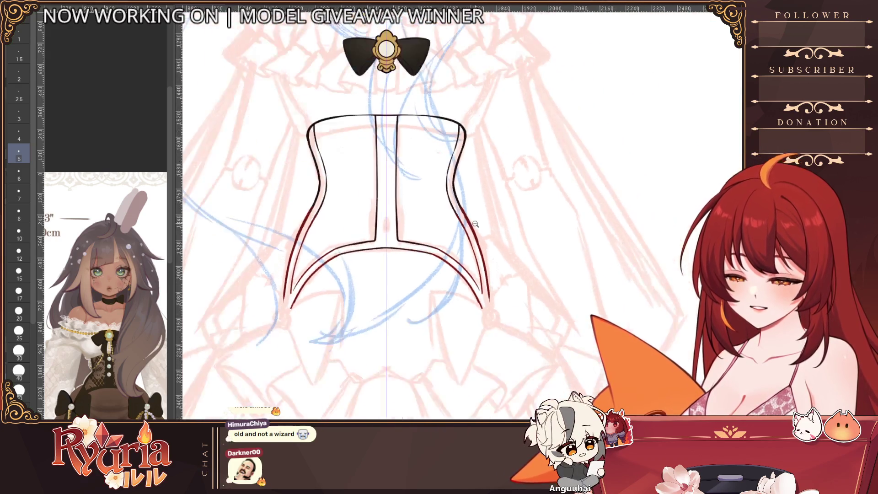
scroll(407, 286, "up", 1)
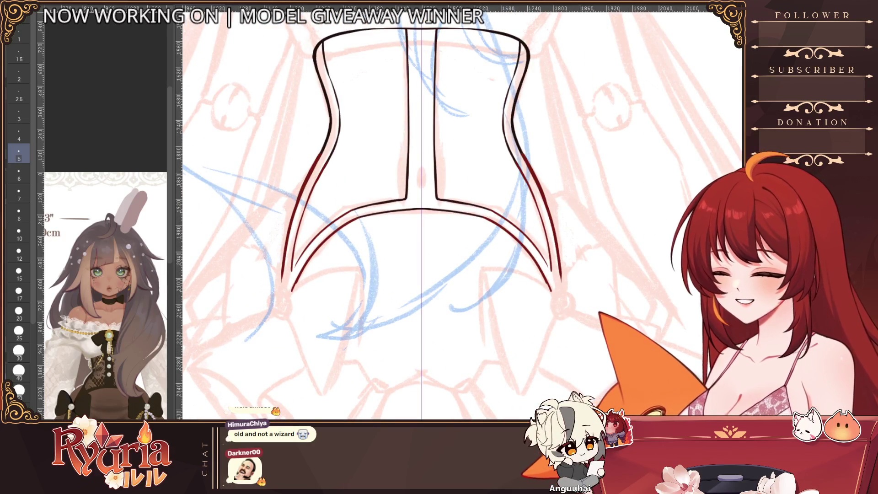
mouse_move(401, 278)
left_mouse_down()
mouse_move(411, 257)
mouse_move(414, 282)
mouse_move(404, 284)
left_mouse_up()
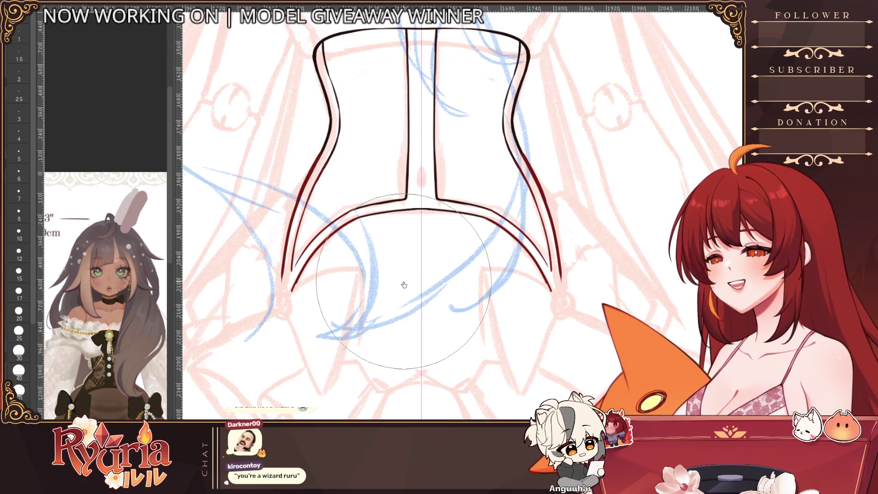
left_click_drag(404, 284, 404, 285)
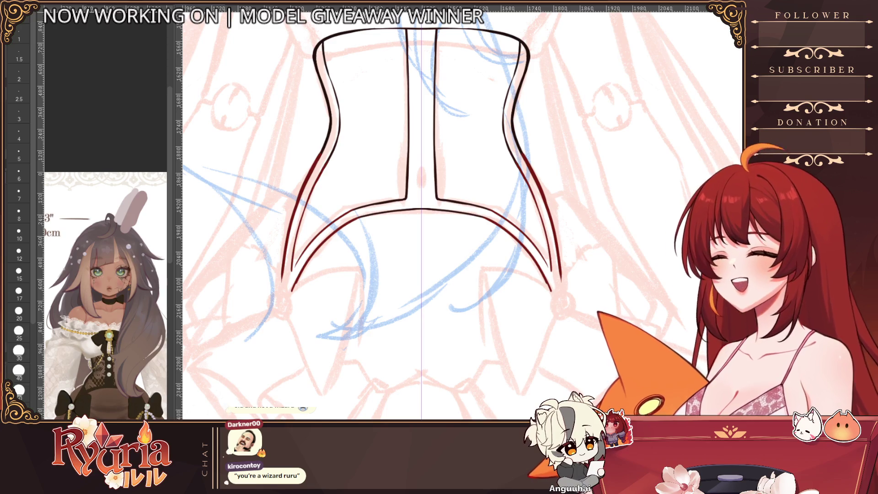
left_click_drag(430, 274, 418, 251)
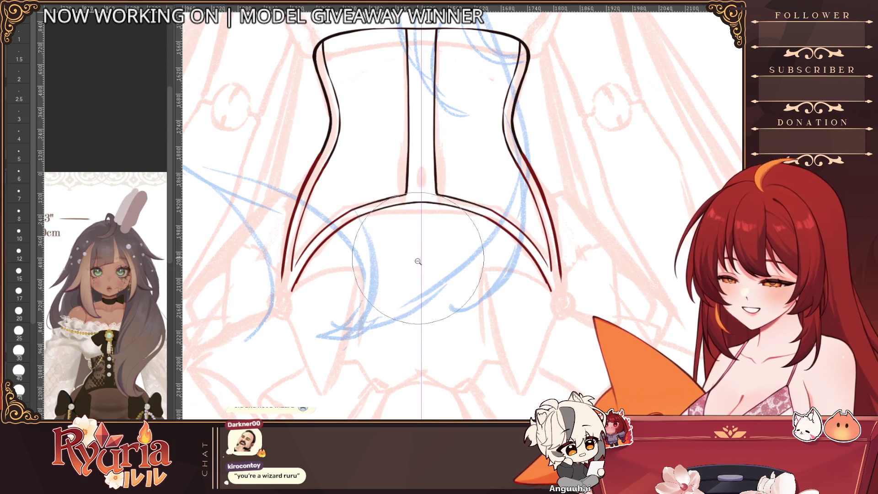
scroll(417, 250, "down", 5)
scroll(416, 279, "up", 3)
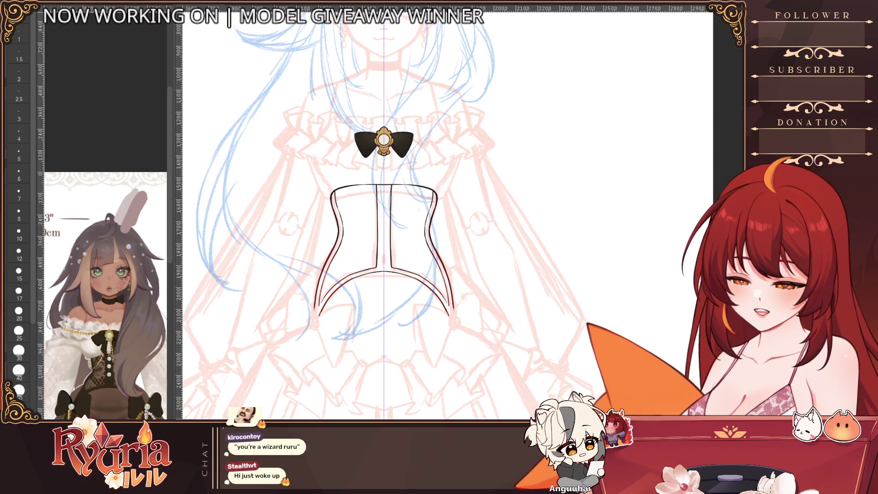
key("ctrl+z")
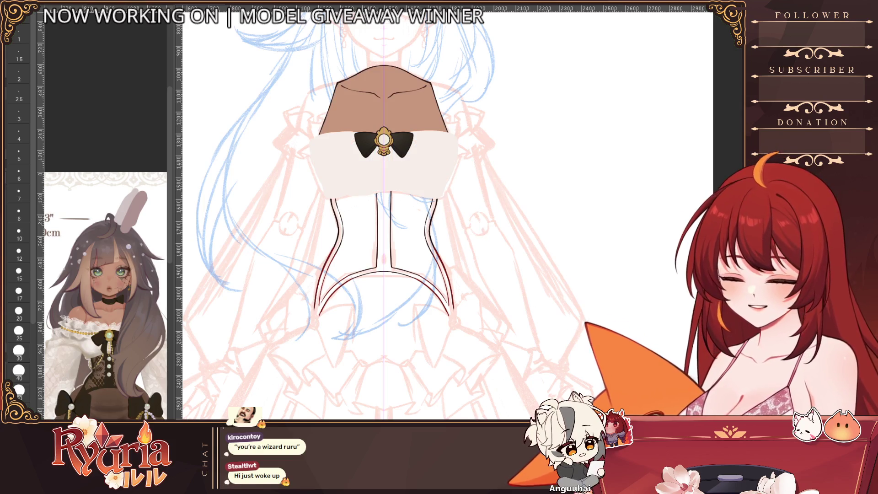
Step: Zoom around to check the figure, then bring back the red face guide sketch
scroll(411, 315, "down", 3)
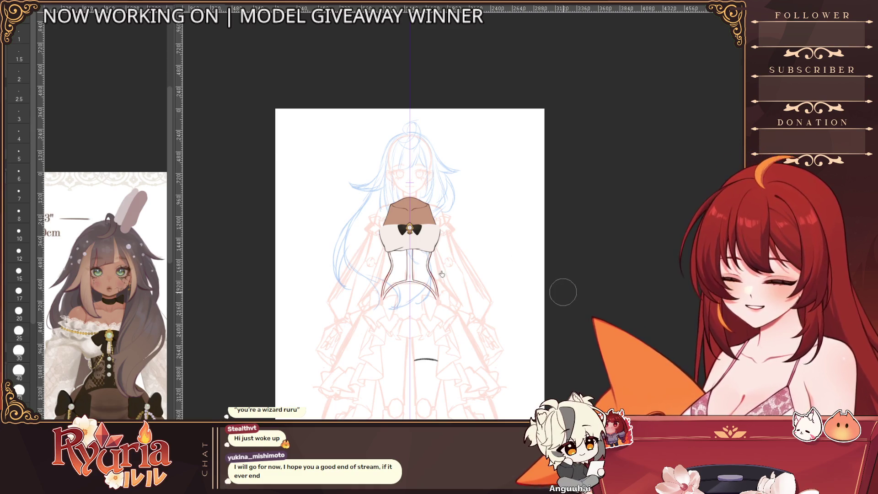
scroll(446, 269, "down", 1)
scroll(453, 268, "up", 4)
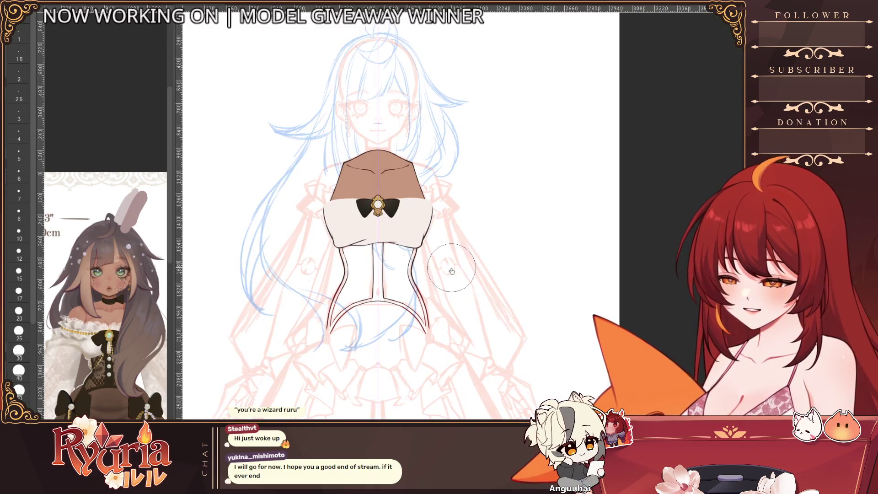
scroll(453, 269, "up", 3)
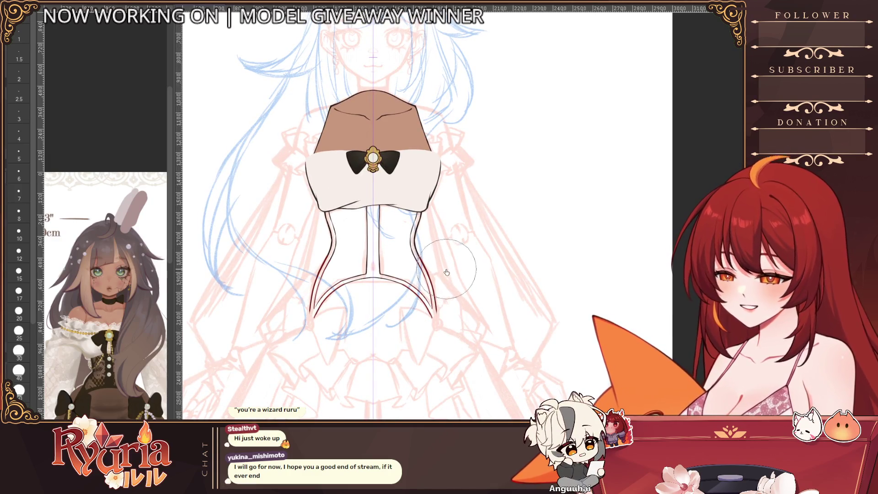
scroll(452, 269, "down", 1)
scroll(473, 245, "down", 1)
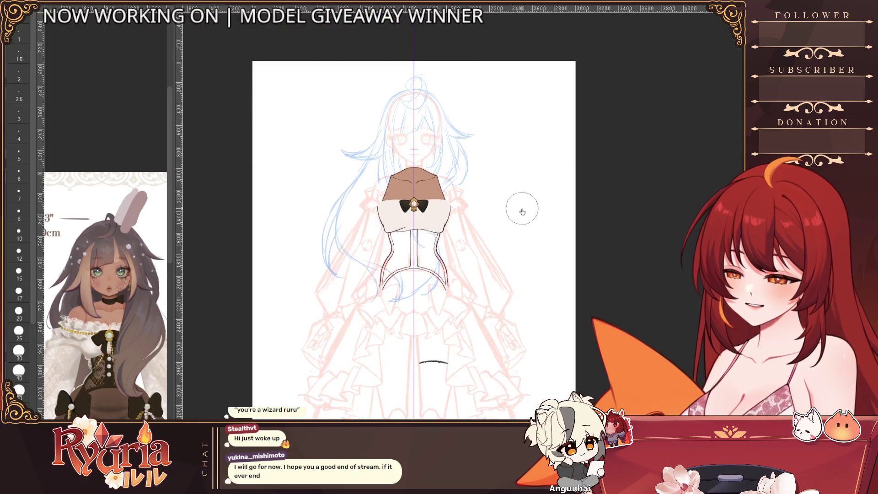
scroll(521, 206, "up", 1)
key("ctrl+z")
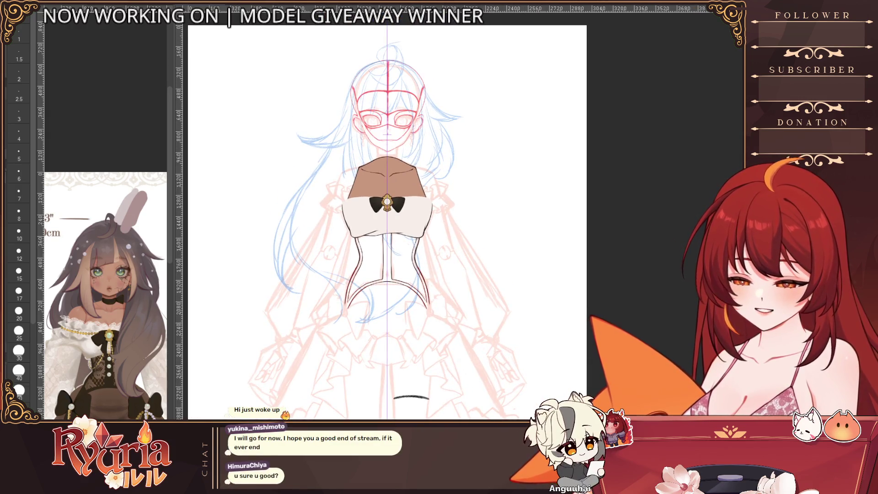
Step: Hide the red face guides and bring back the blue arm and leg sketch
key("ctrl+y")
key("ctrl+z")
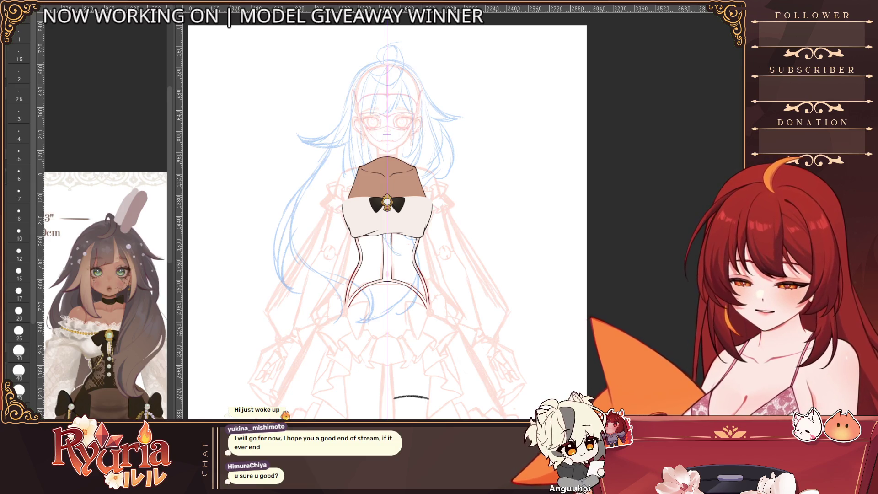
key("ctrl+y")
key("ctrl+z")
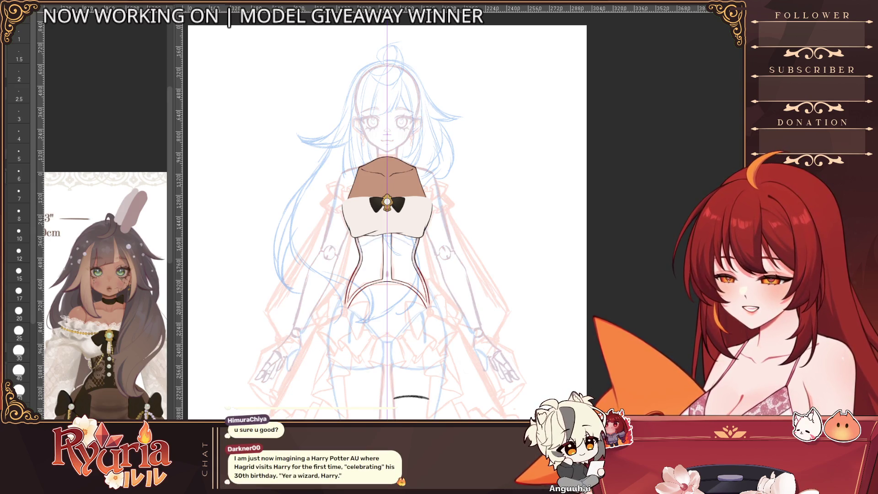
Step: Retrace the right corset side outline darker, mirrored onto the left side
scroll(414, 257, "up", 2)
scroll(414, 257, "up", 1)
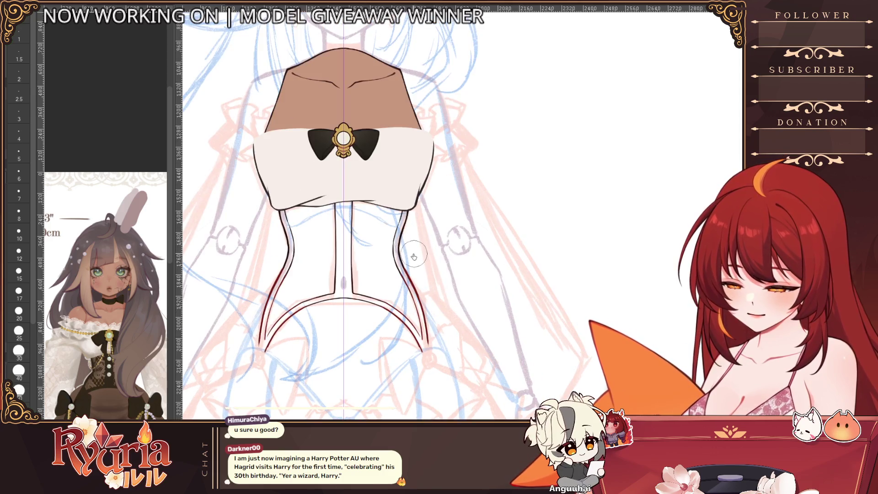
left_click_drag(397, 258, 417, 292)
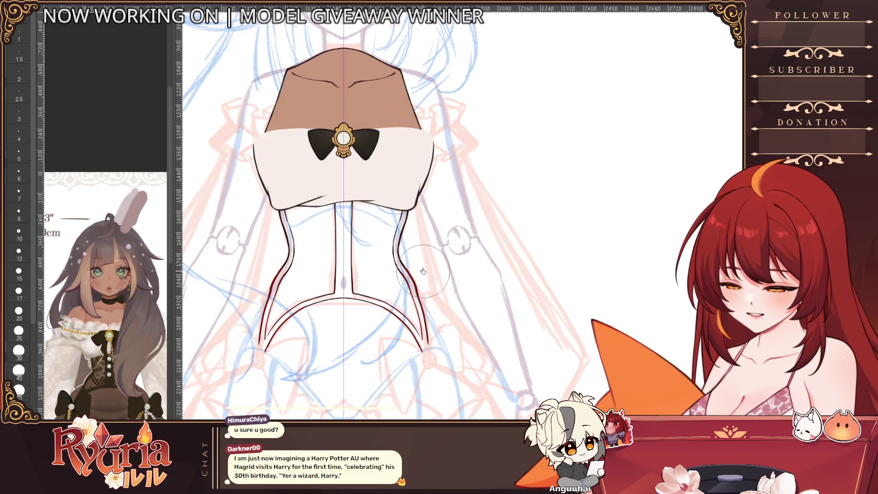
key("bracketright")
left_click_drag(402, 263, 418, 297)
key("bracketleft")
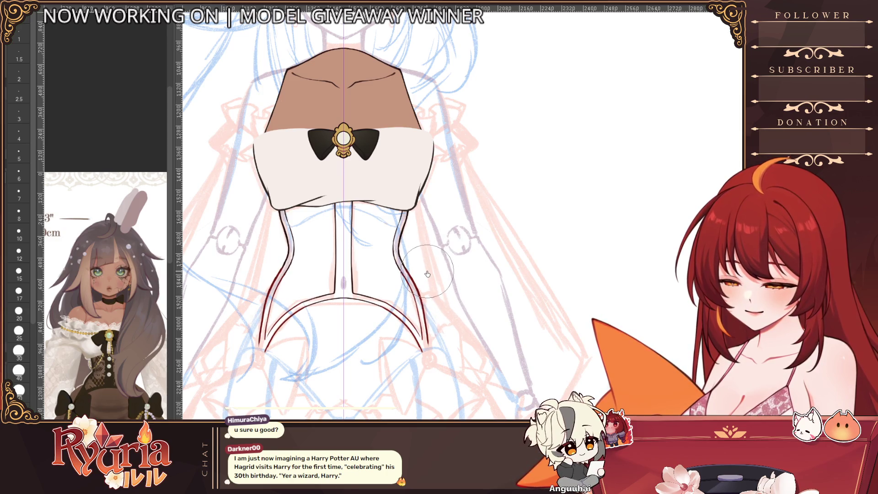
scroll(427, 273, "down", 4)
scroll(436, 297, "up", 3)
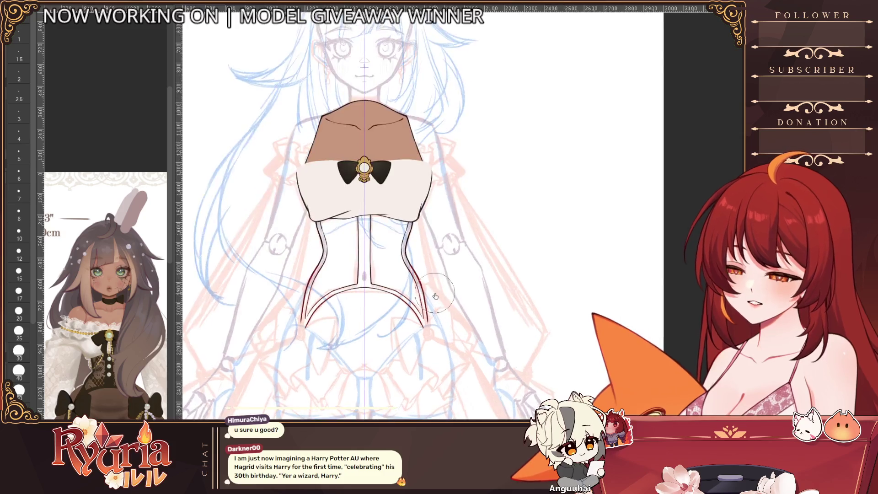
Step: Drop the brush from size 15 to 7 and close the left corset tip into a point
scroll(435, 297, "up", 5)
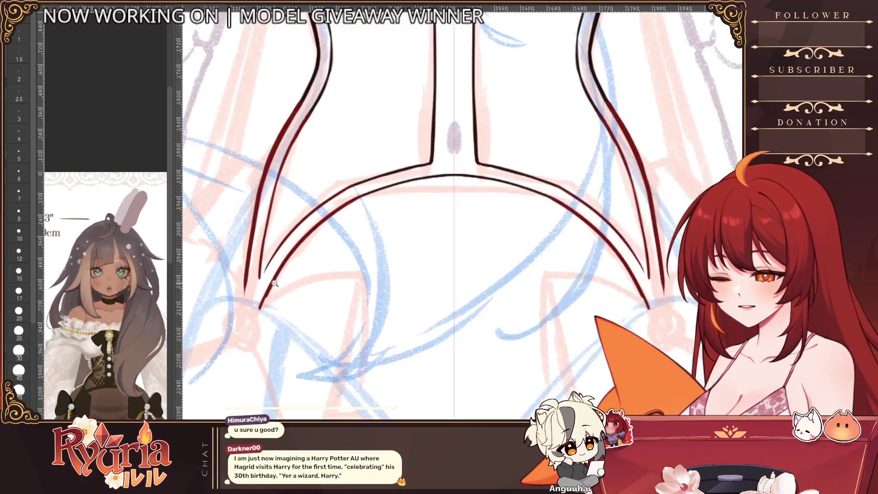
left_click(18, 273)
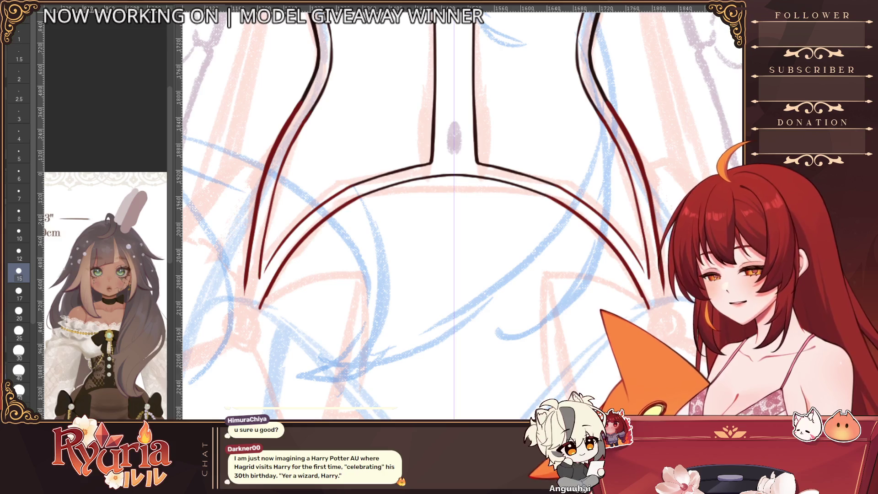
key("bracketleft")
key("bracketleft")
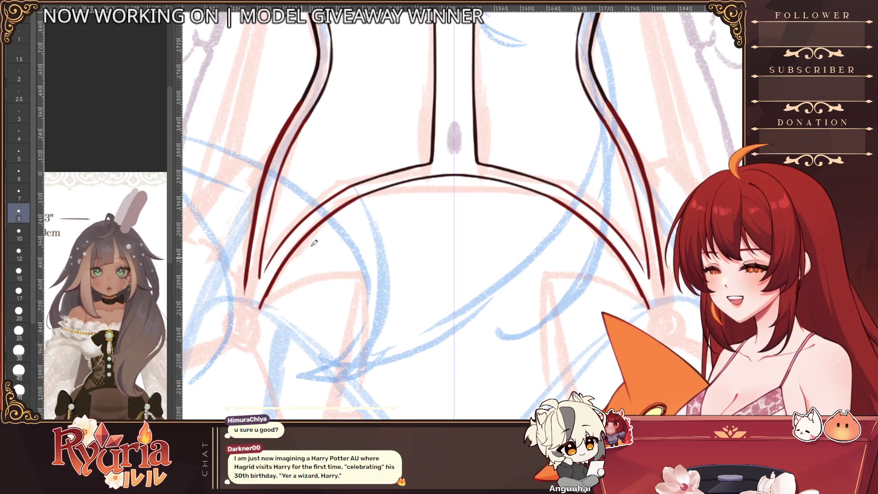
key("bracketleft")
key("bracketleft")
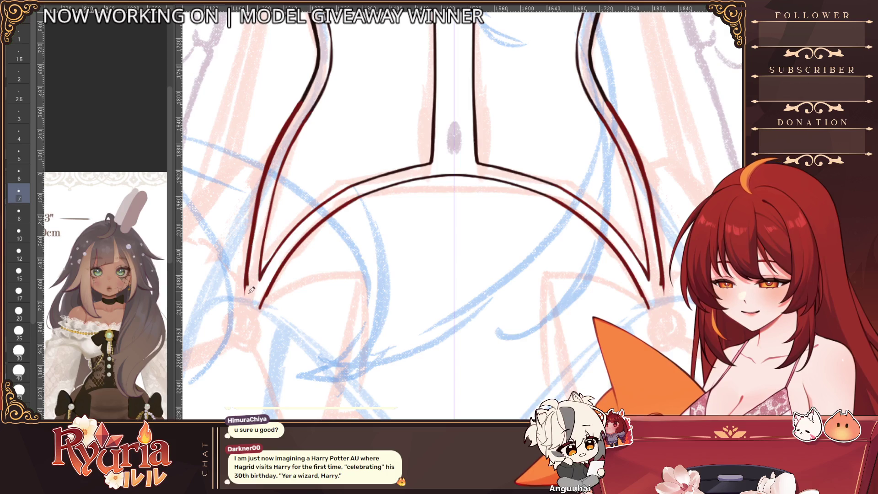
mouse_move(247, 277)
left_mouse_down()
mouse_move(249, 308)
mouse_move(261, 304)
left_mouse_up()
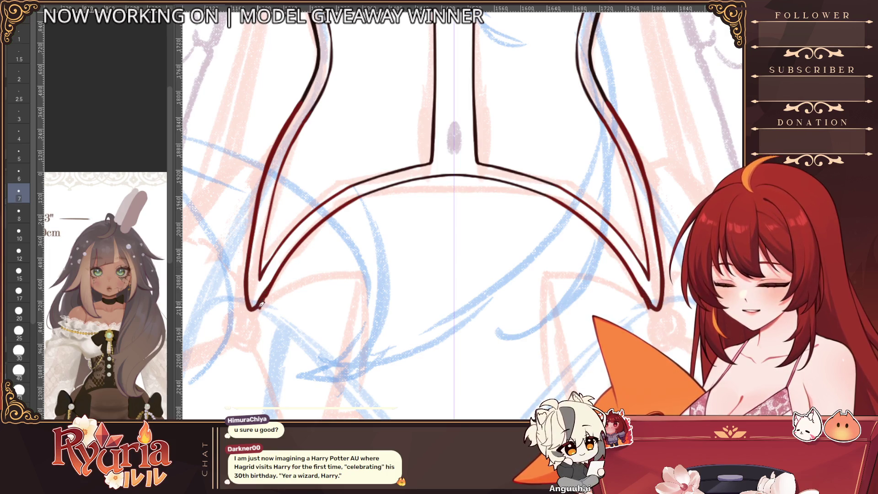
Step: Zoom in on the corset waist lineart and fine-tune the brush size
scroll(363, 164, "down", 2)
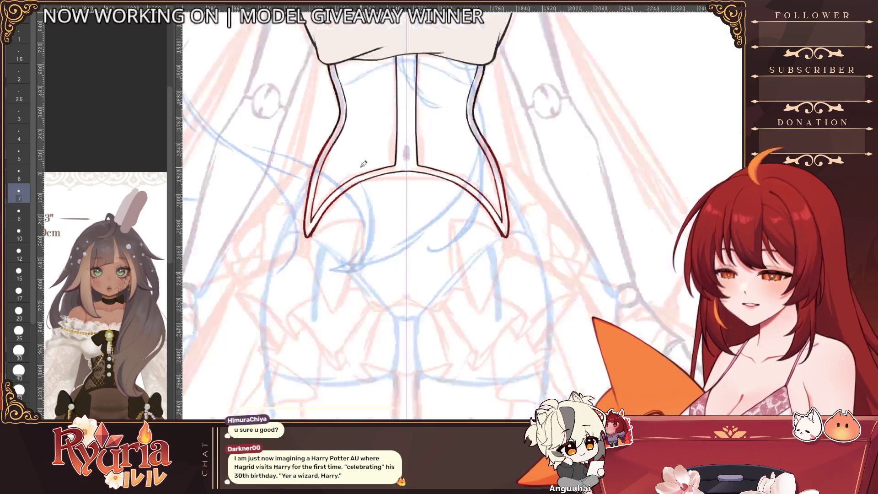
scroll(363, 164, "up", 2)
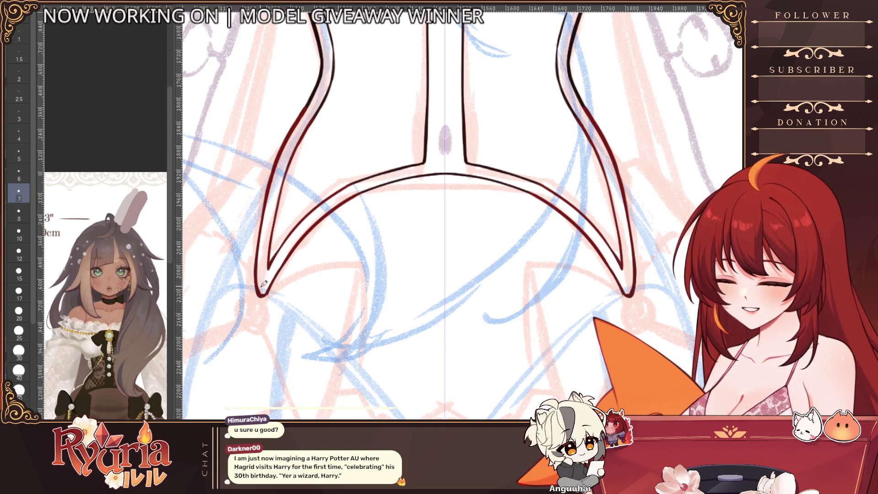
scroll(343, 197, "down", 2)
scroll(342, 200, "up", 3)
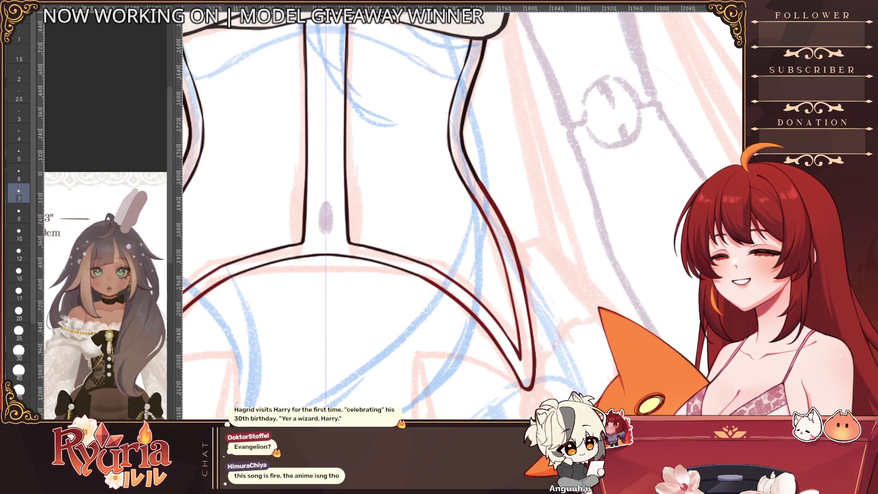
scroll(338, 264, "down", 3)
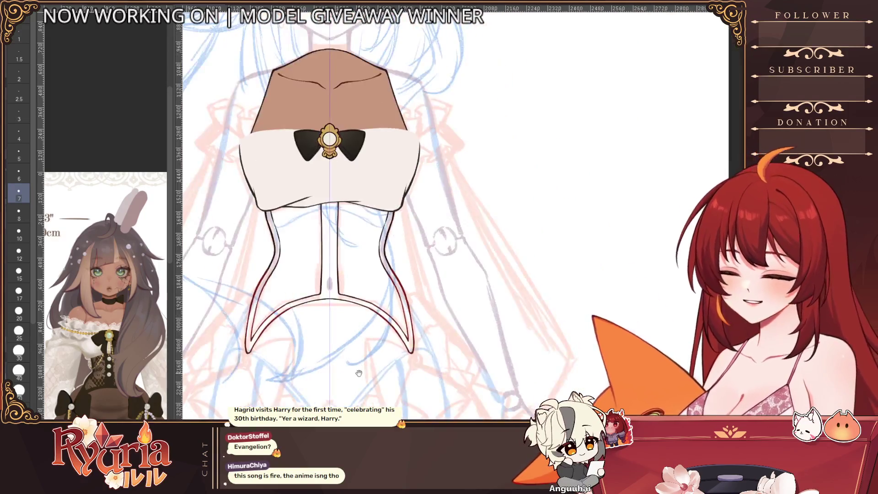
scroll(337, 264, "up", 2)
scroll(338, 264, "up", 1)
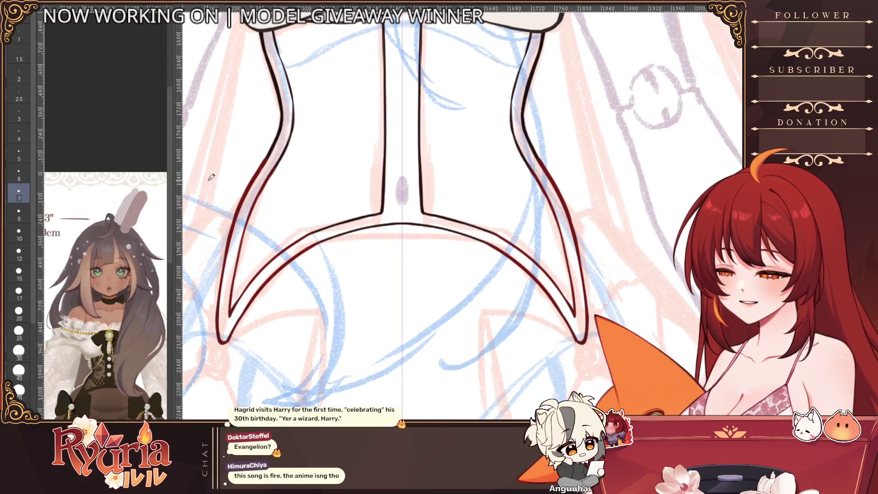
left_click_drag(340, 237, 341, 212)
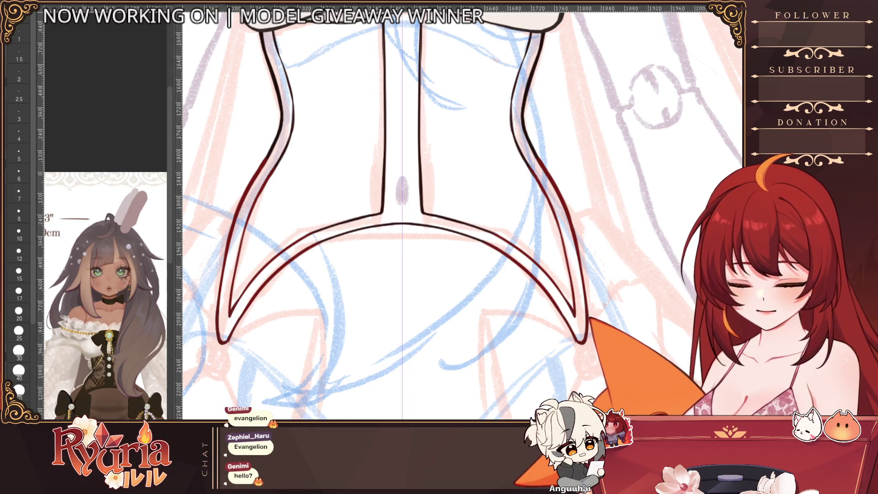
key("bracketleft")
key("bracketleft")
key("bracketleft")
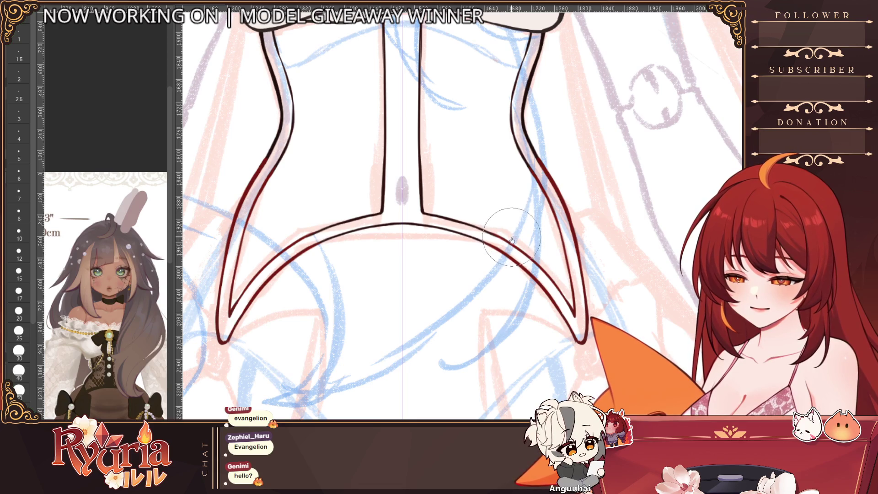
key("bracketright")
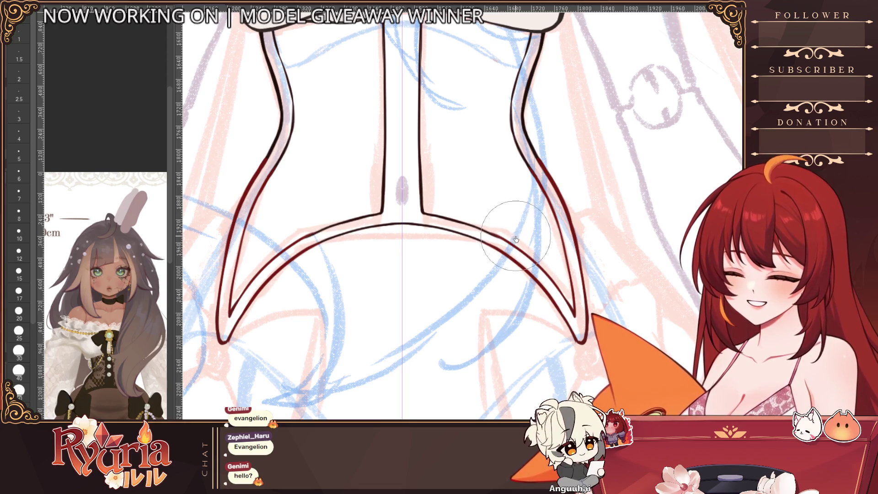
scroll(503, 224, "down", 3)
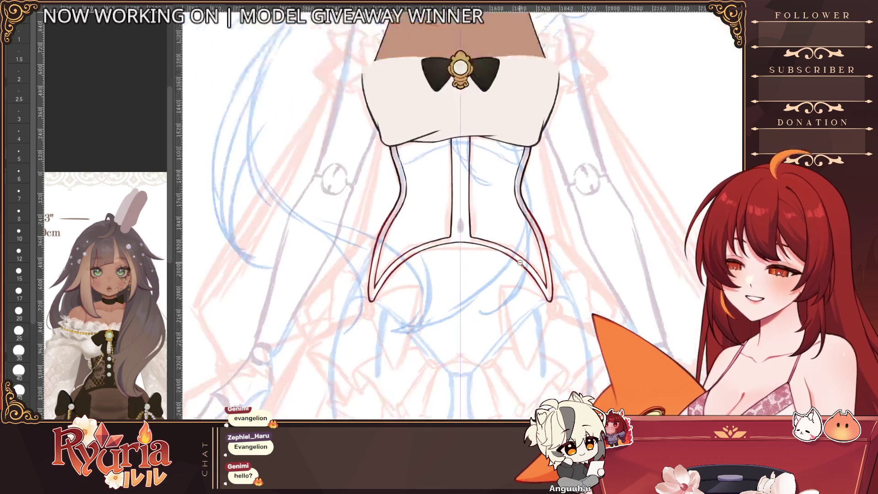
scroll(306, 179, "up", 5)
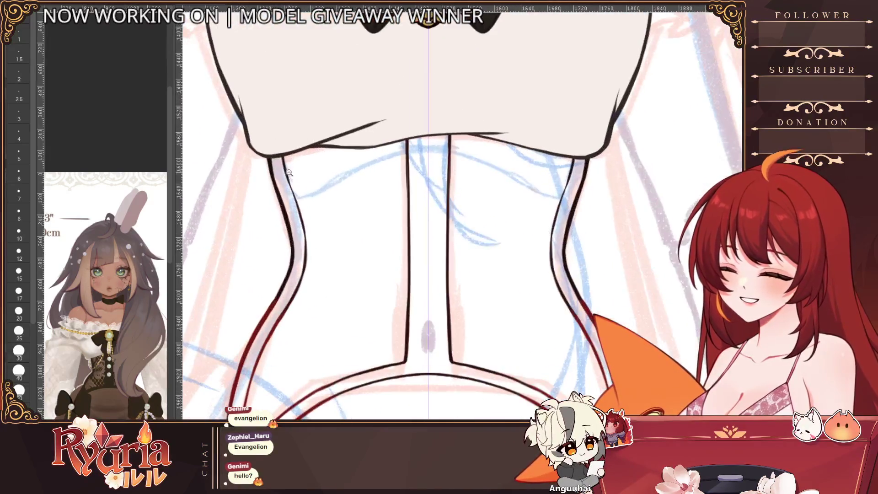
Step: Ink the corset side panels and hem at brush size 1.5, then zoom out to the full figure
key("bracketleft")
key("bracketleft")
key("bracketleft")
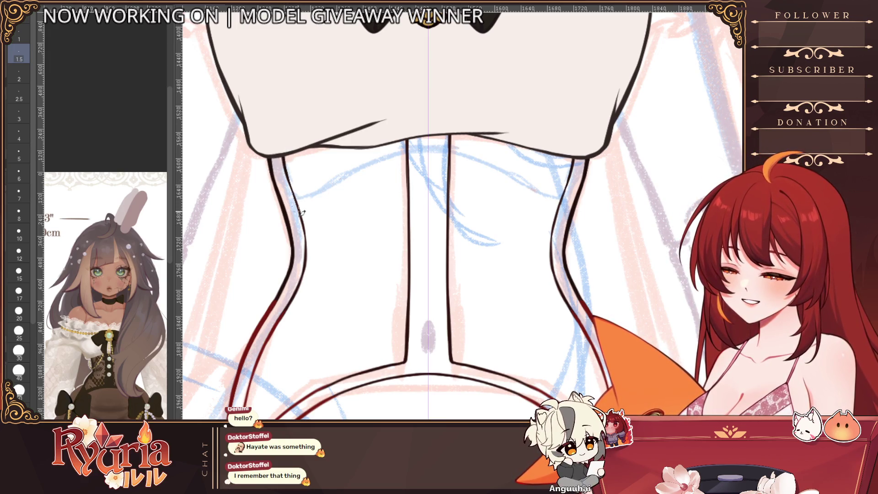
scroll(297, 203, "down", 1)
key("bracketright")
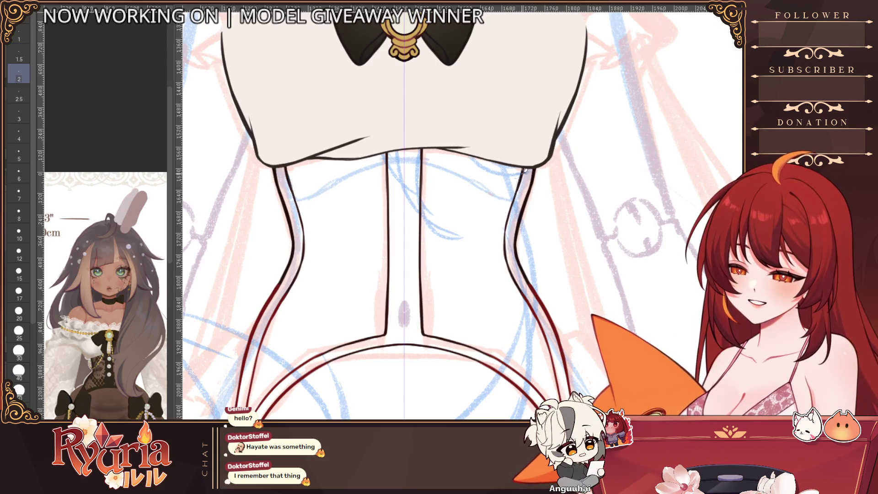
scroll(517, 242, "down", 6)
scroll(554, 255, "down", 4)
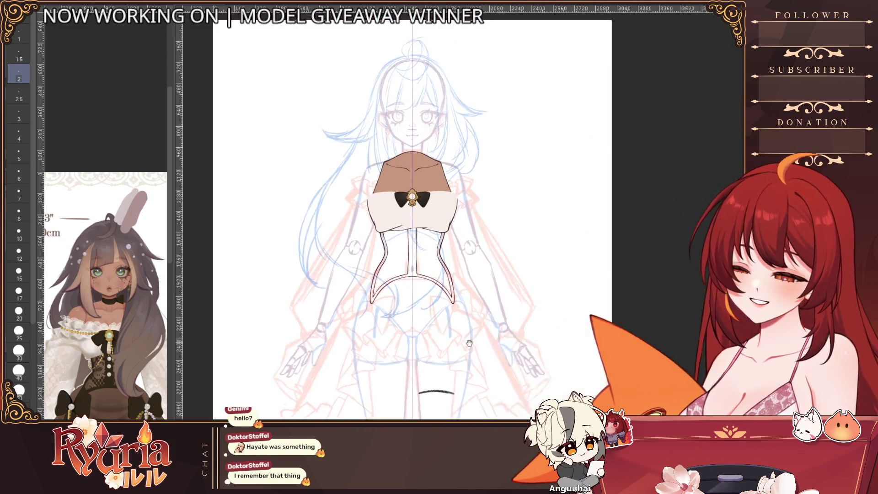
Step: Enlarge the brush considerably while reviewing the bow and corset lineart over the sketch
scroll(362, 295, "up", 4)
scroll(361, 296, "up", 4)
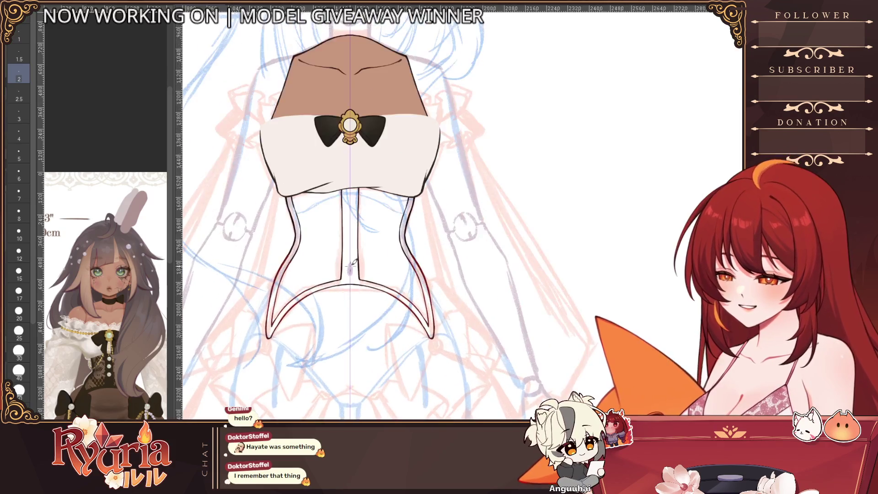
key("bracketright")
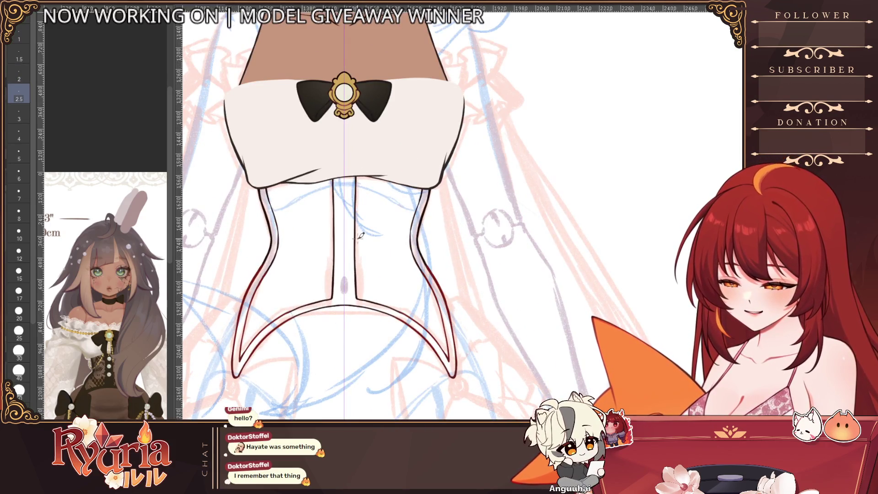
key("bracketright")
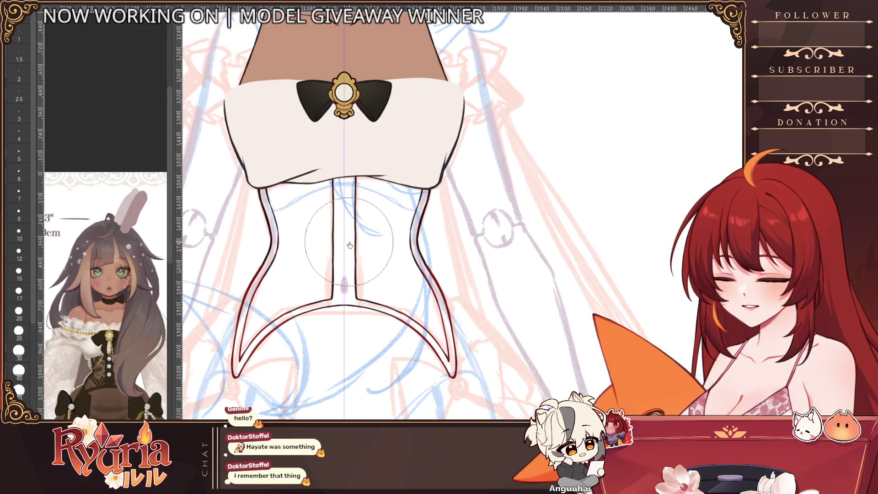
scroll(405, 391, "down", 3)
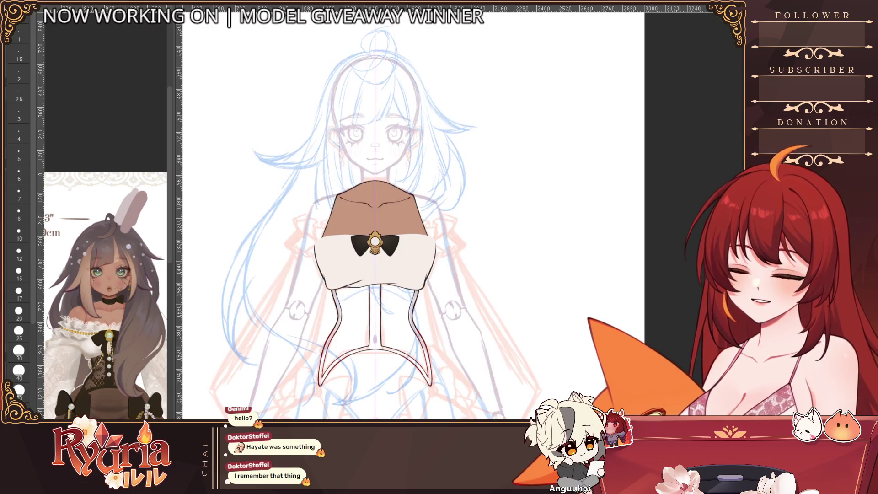
scroll(547, 259, "up", 1)
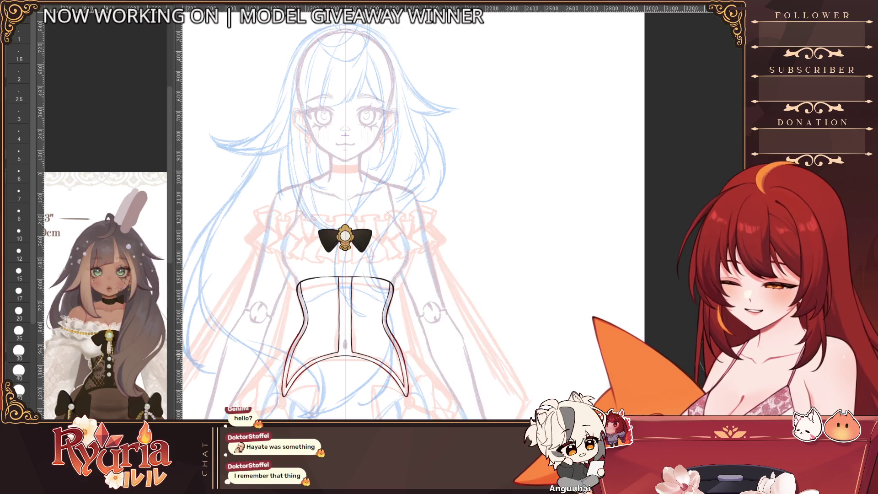
Step: With symmetry on and a smaller brush, retrace the red lower curves and their upper ends
scroll(485, 355, "up", 2)
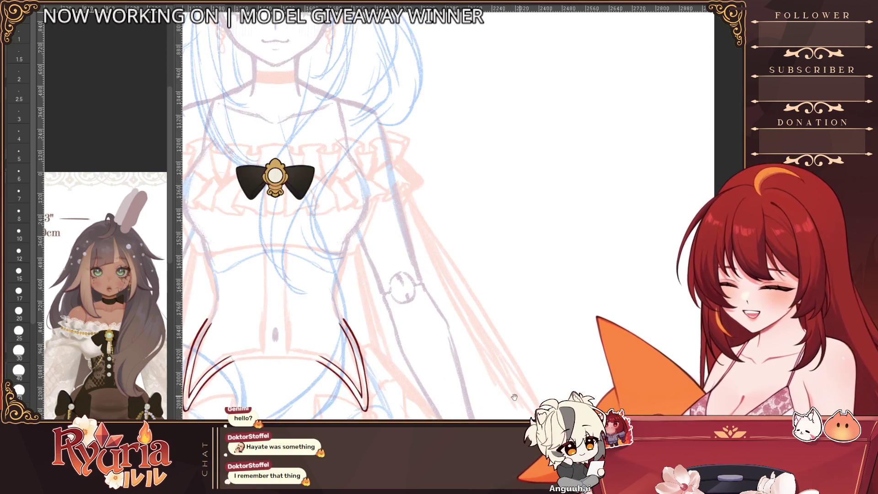
scroll(542, 390, "up", 1)
scroll(623, 280, "down", 2)
key("ctrl+2")
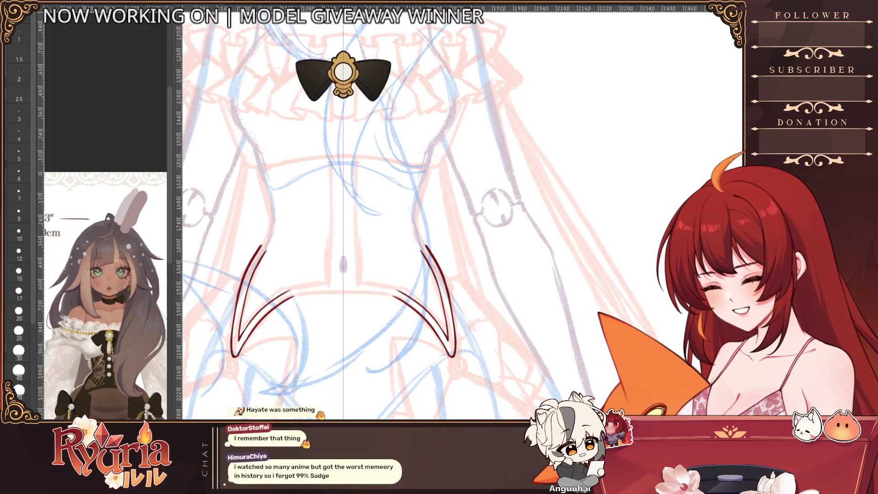
scroll(310, 274, "up", 2)
key("bracketleft")
key("bracketleft")
key("bracketleft")
scroll(311, 273, "up", 1)
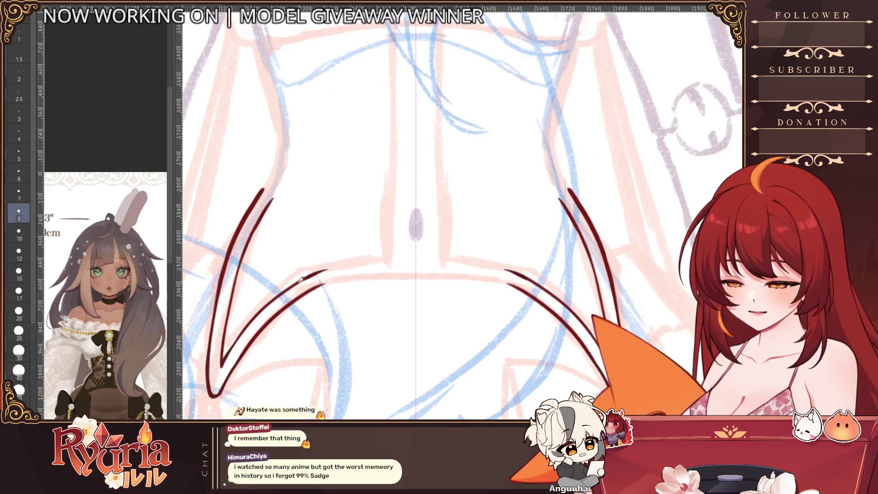
left_click_drag(315, 275, 277, 297)
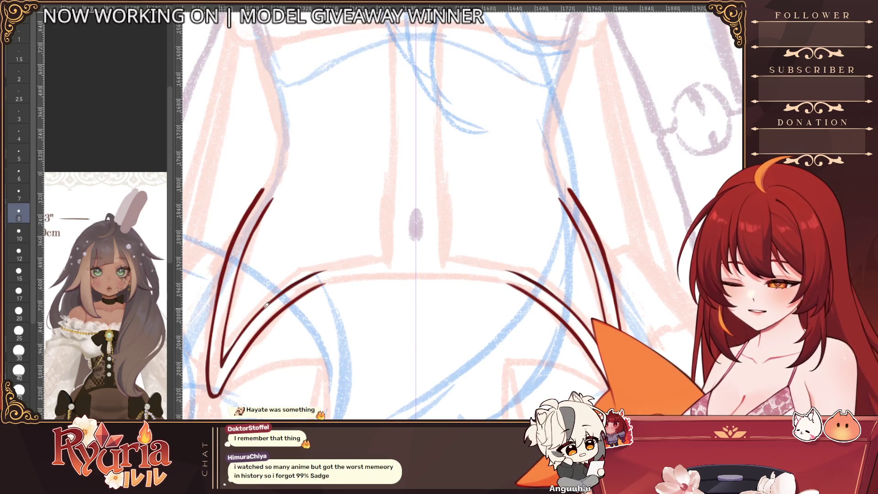
scroll(233, 347, "down", 1)
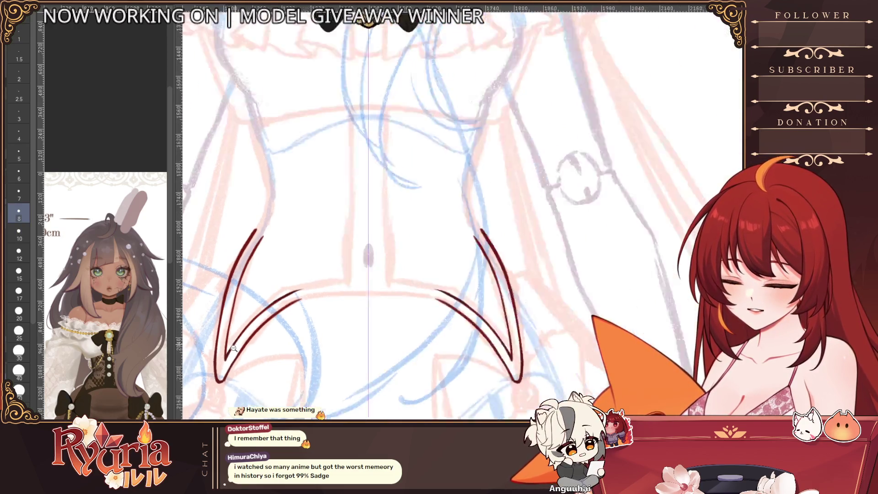
scroll(234, 347, "down", 1)
scroll(459, 229, "up", 2)
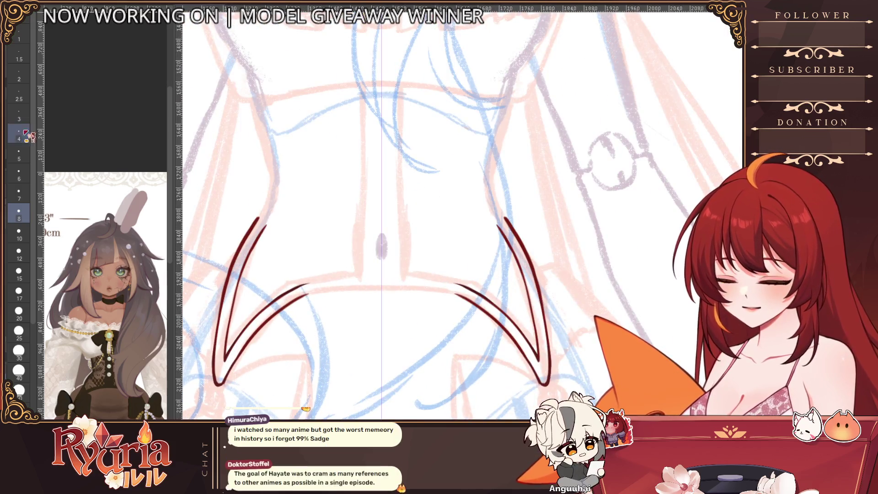
left_click_drag(241, 264, 257, 230)
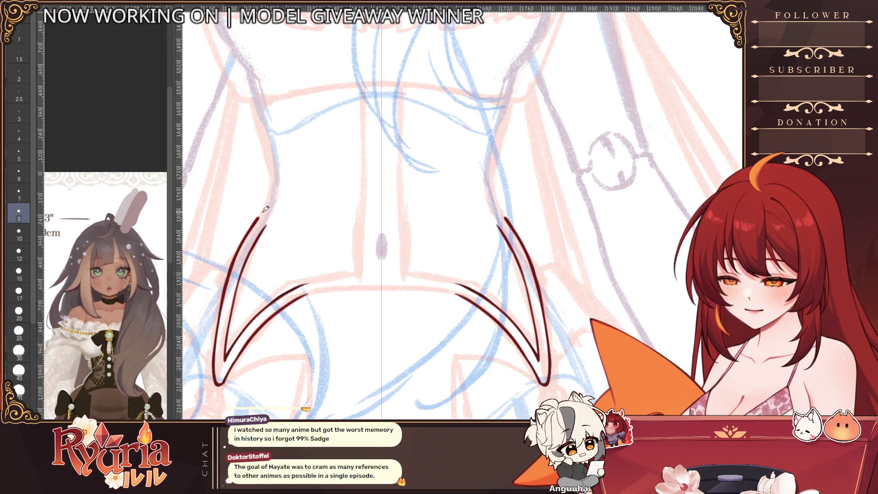
Step: Briefly show the black corset lineart for comparison, then hide it again
scroll(312, 234, "down", 2)
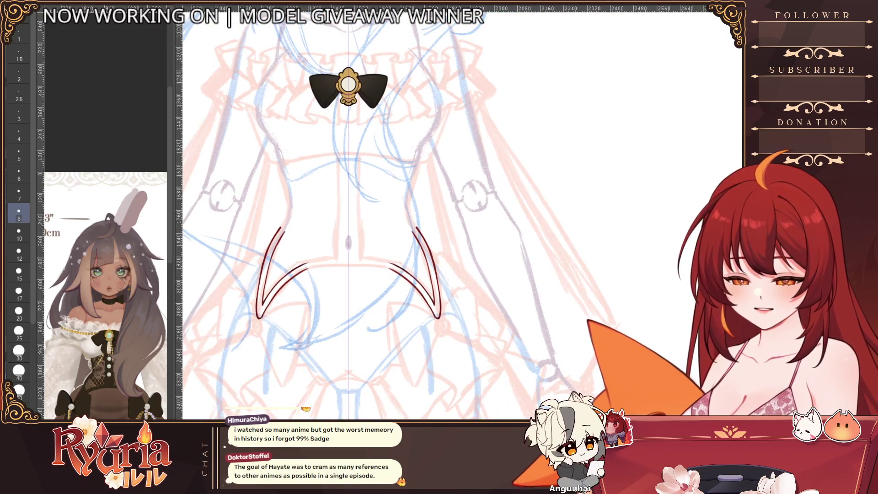
key("ctrl+z")
scroll(288, 222, "up", 2)
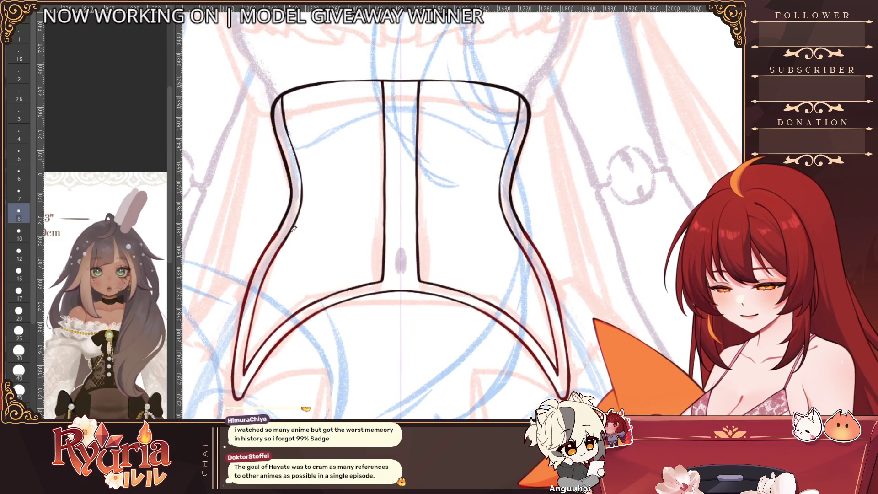
scroll(285, 253, "down", 2)
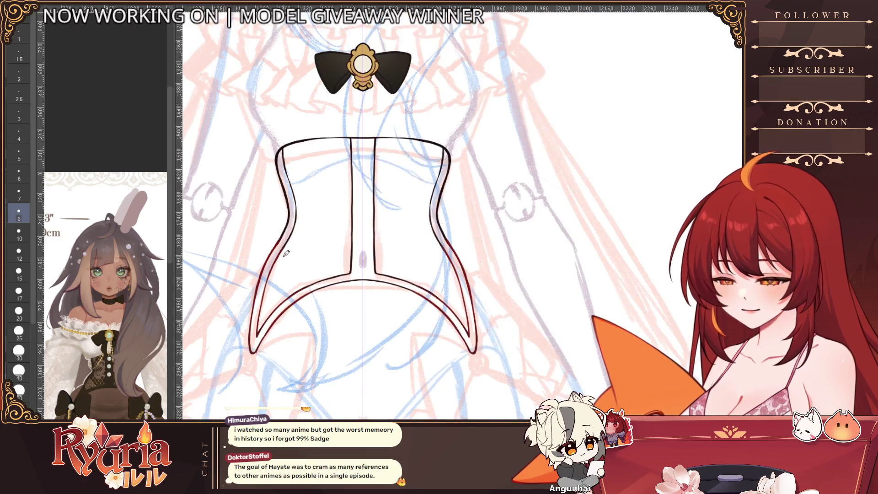
key("Delete")
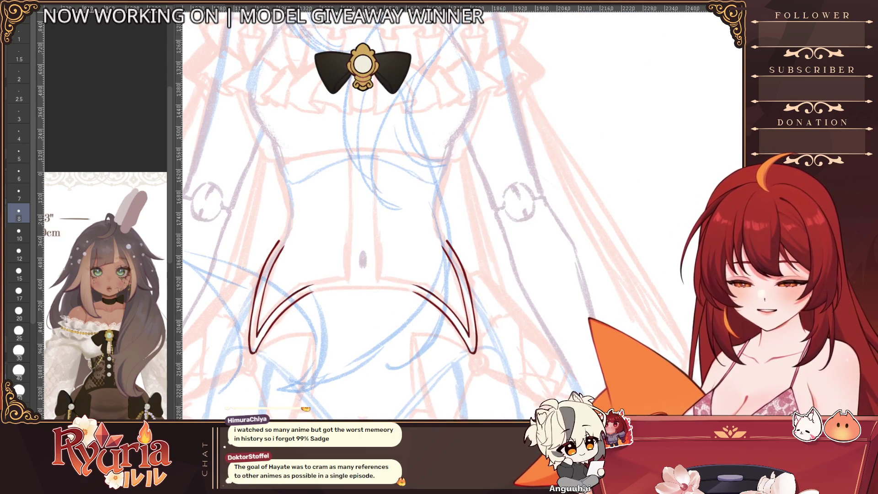
Step: Hide the red lower curves and bring back the black corset lineart
key("Delete")
key("ctrl+z")
key("ctrl+z")
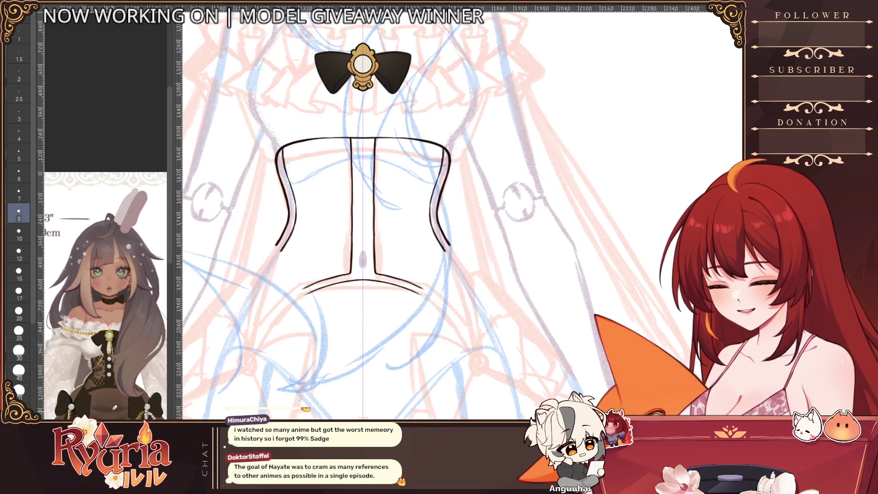
scroll(112, 384, "up", 3)
key("bracketright")
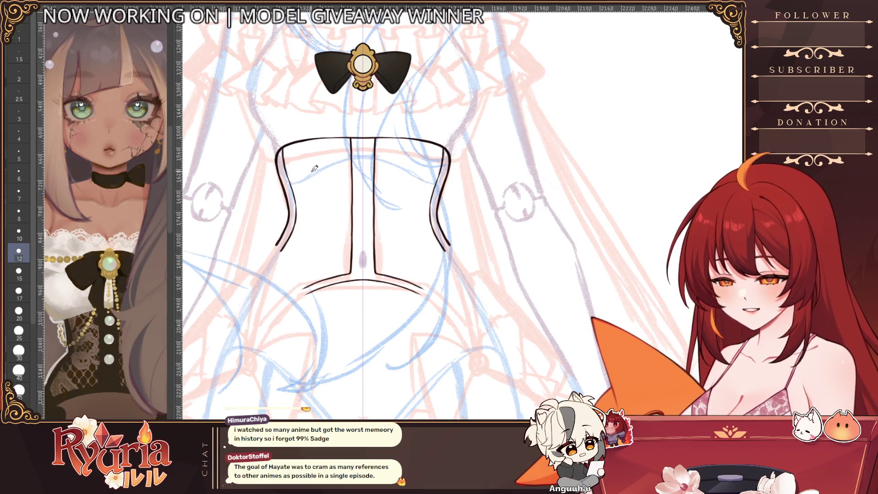
scroll(294, 167, "up", 4)
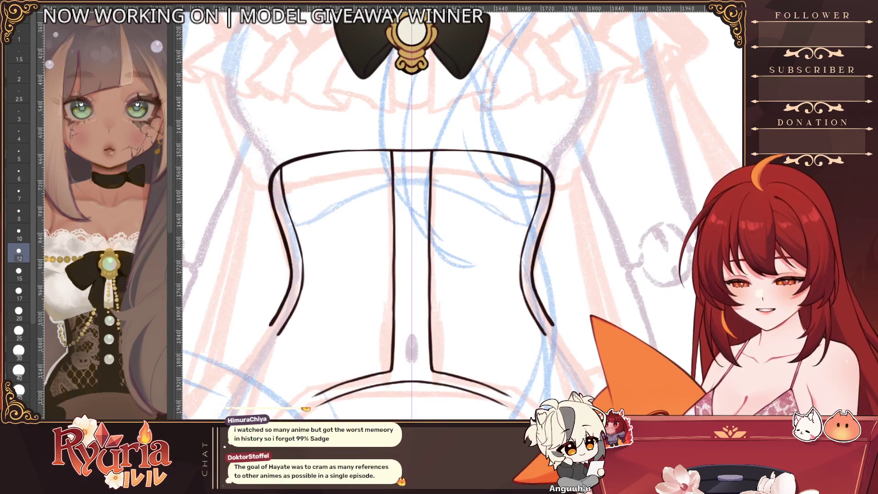
key("bracketleft")
key("bracketleft")
key("bracketleft")
left_click_drag(283, 165, 289, 200)
key("ctrl+z")
key("ctrl+z")
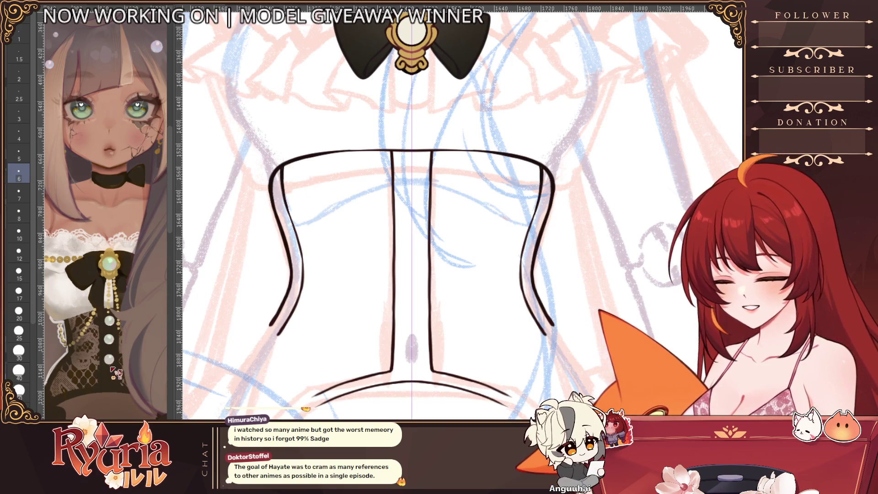
Step: Thicken the corset's side edges from top down to their bottoms with a larger brush
key("bracketright")
key("bracketright")
left_click_drag(280, 169, 295, 246)
key("bracketright")
mouse_move(289, 211)
left_mouse_down()
mouse_move(301, 254)
mouse_move(297, 233)
left_mouse_up()
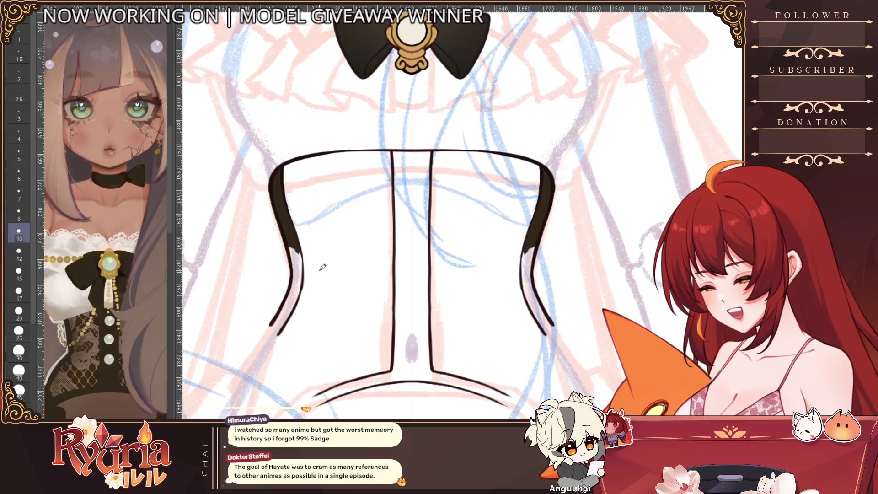
mouse_move(534, 247)
left_mouse_down()
mouse_move(526, 304)
mouse_move(528, 287)
mouse_move(555, 336)
left_mouse_up()
left_click_drag(532, 281, 553, 333)
Step: Darken the centre seam tops and join the bottom hem into one bold arc
left_click_drag(396, 151, 396, 187)
key("bracketright")
mouse_move(402, 373)
left_mouse_down()
mouse_move(316, 401)
mouse_move(404, 372)
left_mouse_up()
left_click_drag(347, 386, 411, 369)
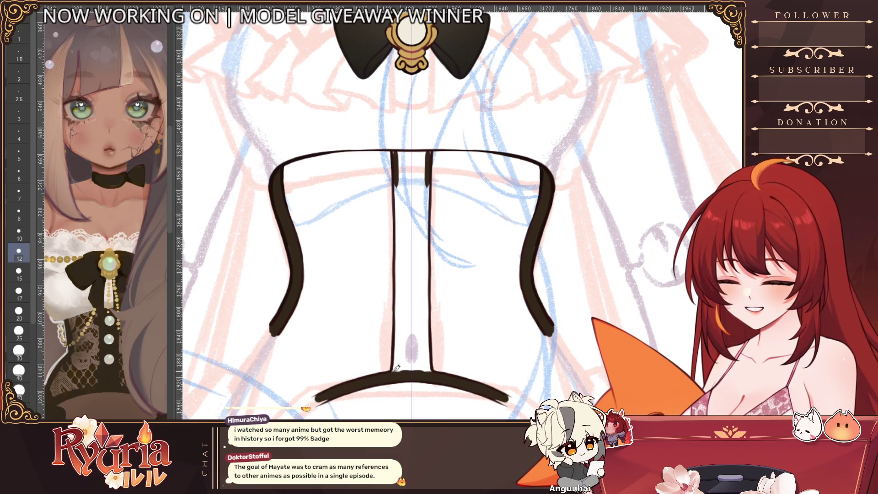
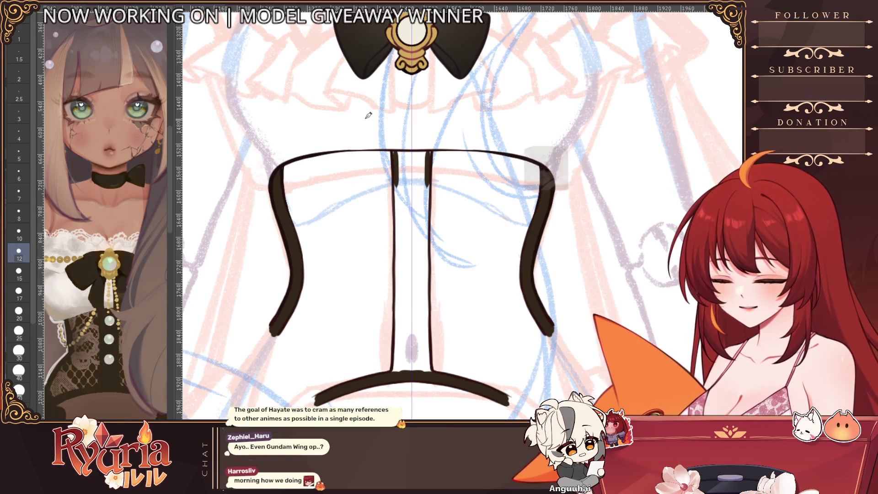
Step: Paint the centre panel's two dark edge strips from the top edge down to the bottom band
mouse_move(394, 151)
left_mouse_down()
mouse_move(430, 153)
mouse_move(408, 157)
mouse_move(397, 269)
left_mouse_up()
left_click_drag(428, 155, 426, 270)
key("bracketleft")
key("bracketleft")
key("bracketleft")
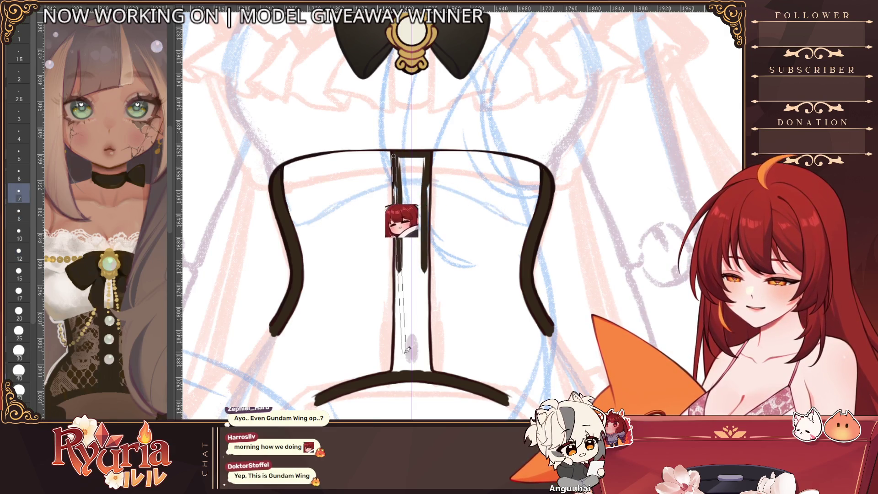
left_click_drag(397, 155, 397, 270)
left_click_drag(426, 156, 426, 270)
left_click_drag(398, 158, 397, 345)
left_click_drag(398, 297, 396, 369)
key("bracketright")
key("bracketright")
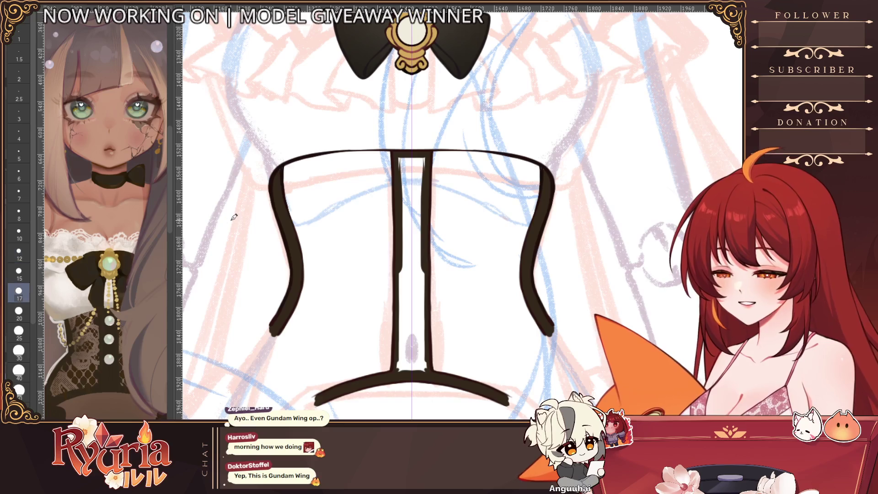
Step: Fill the gap between the edge strips solid black with the Fill tool
key("g")
left_click(421, 271)
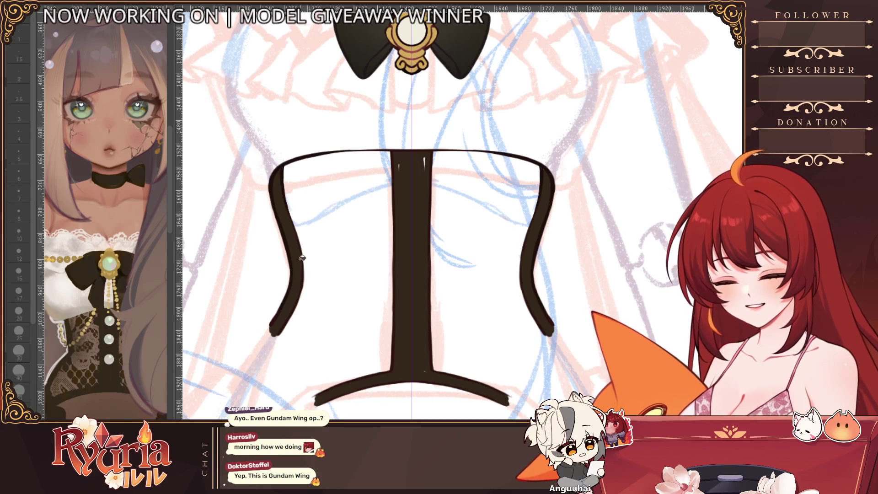
key("p")
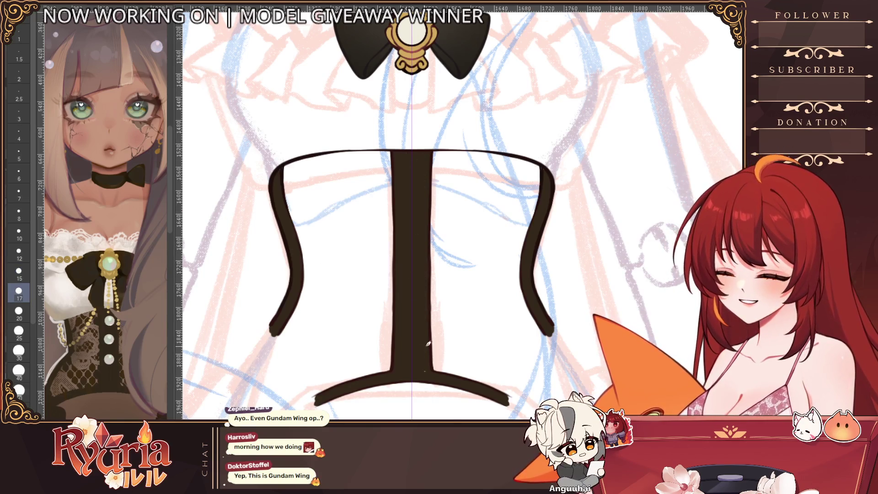
scroll(425, 360, "down", 3)
Step: Draw and thicken the corset's lower-left strap edge, mirrored on the right side
scroll(425, 394, "up", 3)
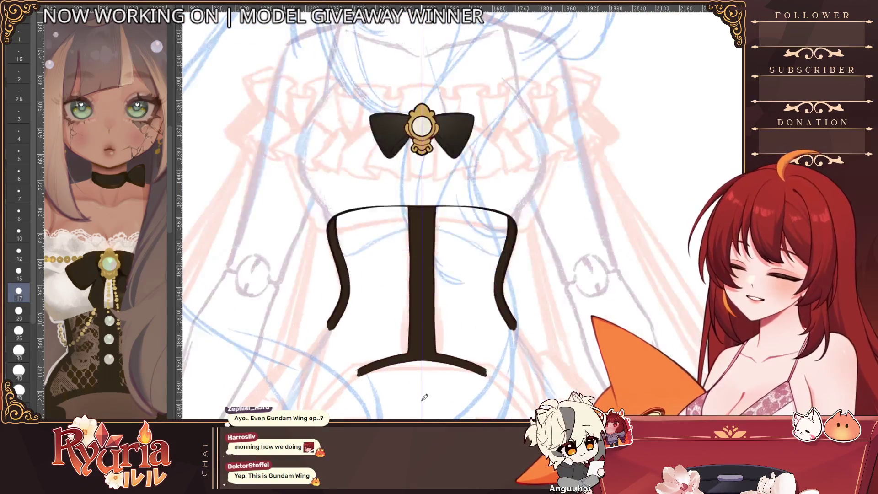
scroll(424, 396, "down", 2)
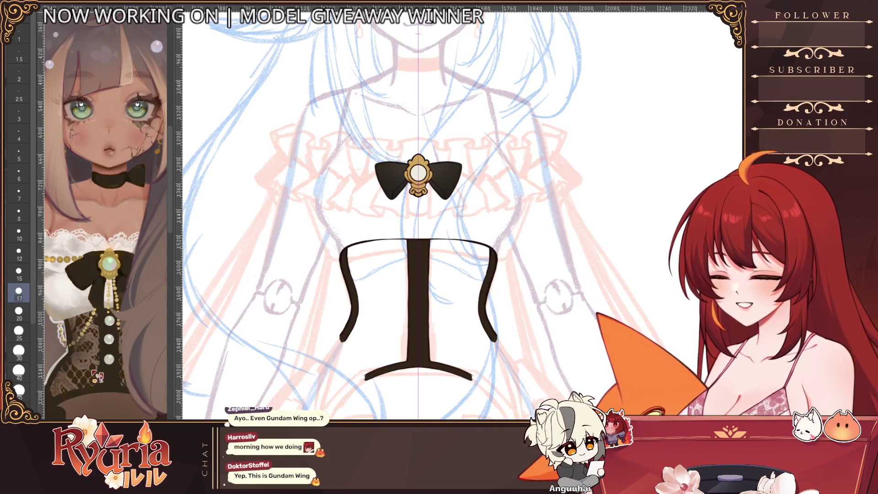
scroll(360, 390, "up", 2)
left_click_drag(341, 327, 360, 363)
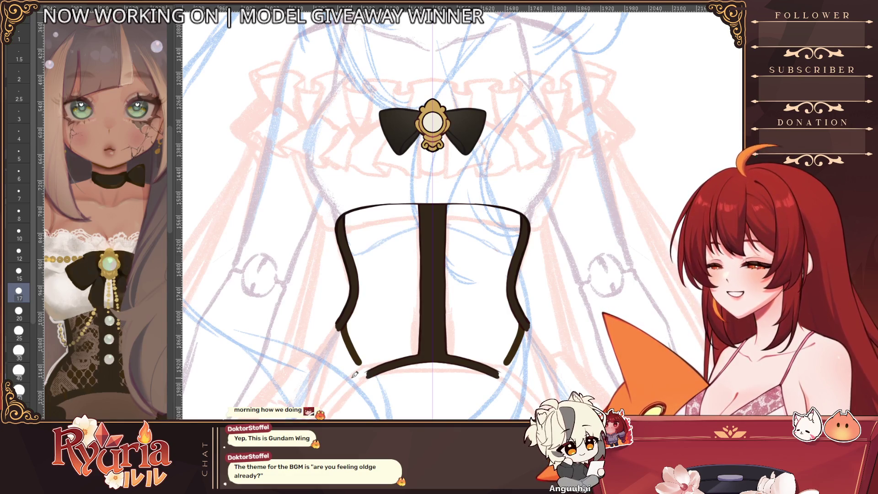
left_click_drag(347, 326, 371, 366)
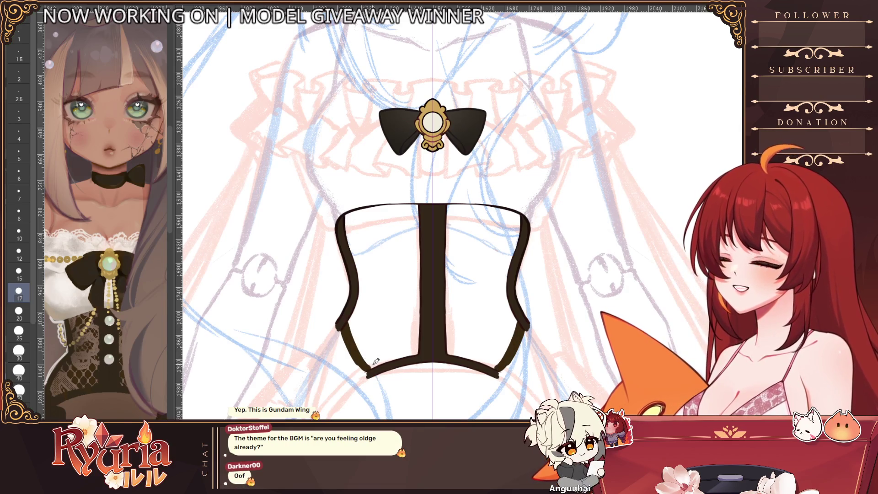
mouse_move(346, 322)
left_mouse_down()
mouse_move(374, 365)
mouse_move(417, 352)
mouse_move(359, 311)
mouse_move(351, 212)
mouse_move(402, 207)
left_mouse_up()
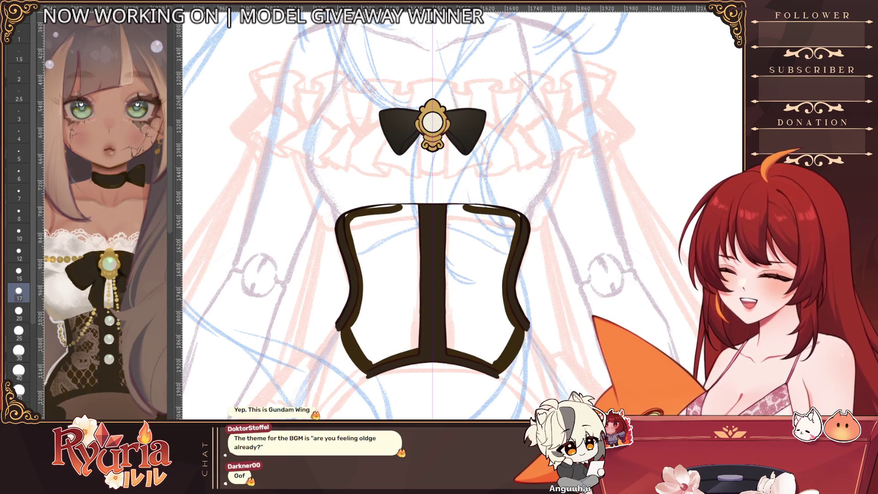
Step: Rotate the canvas and redraw the corset's left side edge darker and thicker
left_click_drag(413, 269, 378, 321)
left_click_drag(387, 290, 378, 333)
left_click_drag(403, 275, 377, 334)
key("bracketright")
key("bracketright")
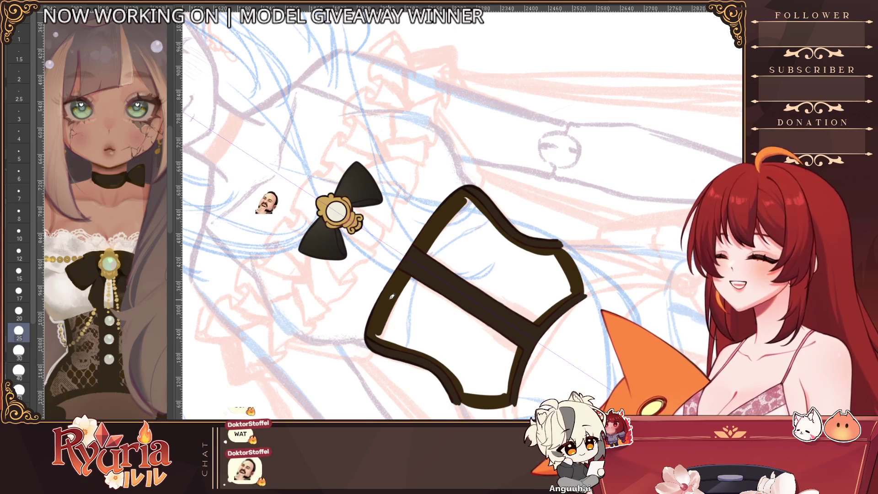
Step: Outline the centre panel's lower edge and fill the corset's side panels dark brown
left_click_drag(409, 274, 521, 348)
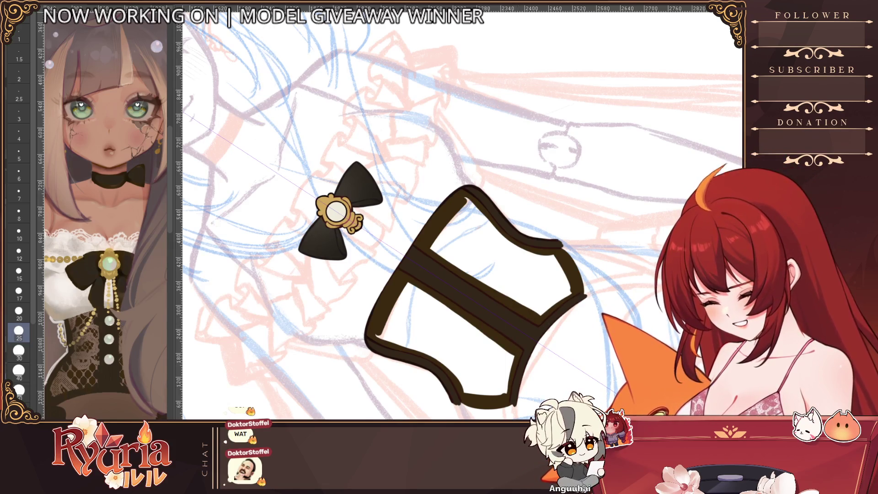
key("space")
left_click(477, 285)
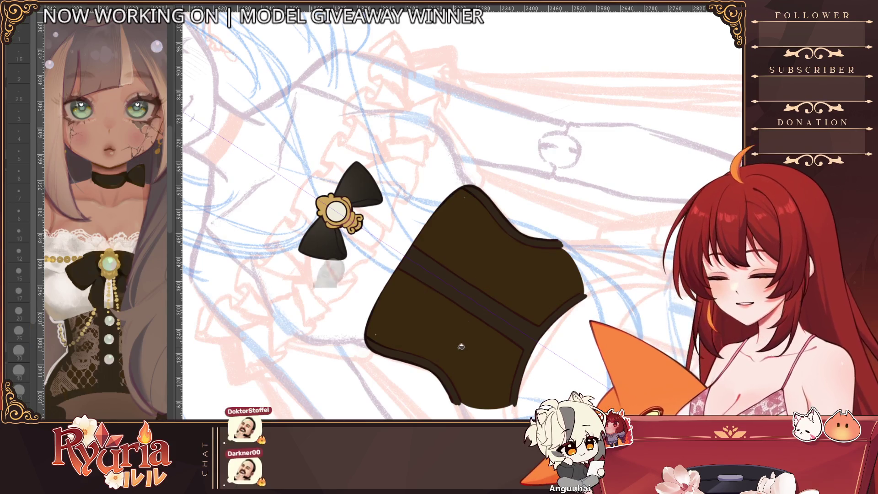
key("p")
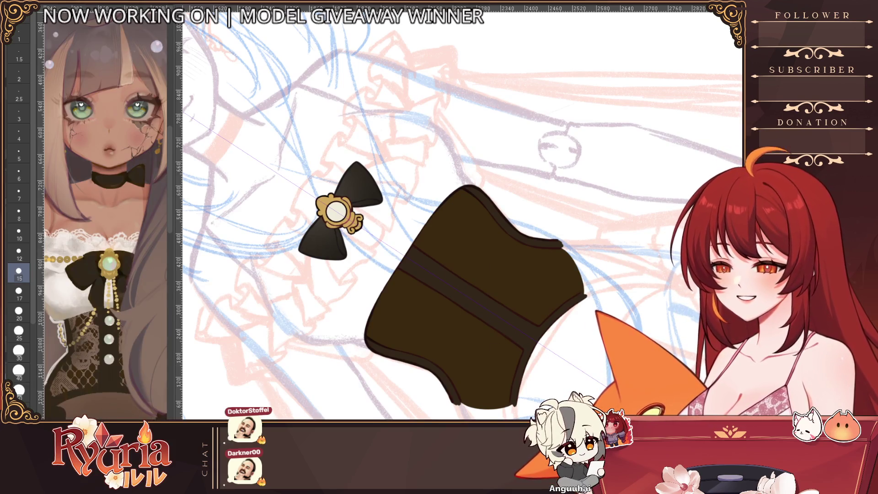
scroll(579, 318, "down", 5)
Step: Reset canvas rotation, draw mirrored curved garter straps below the corset, and shrink the brush
key("ctrl+0")
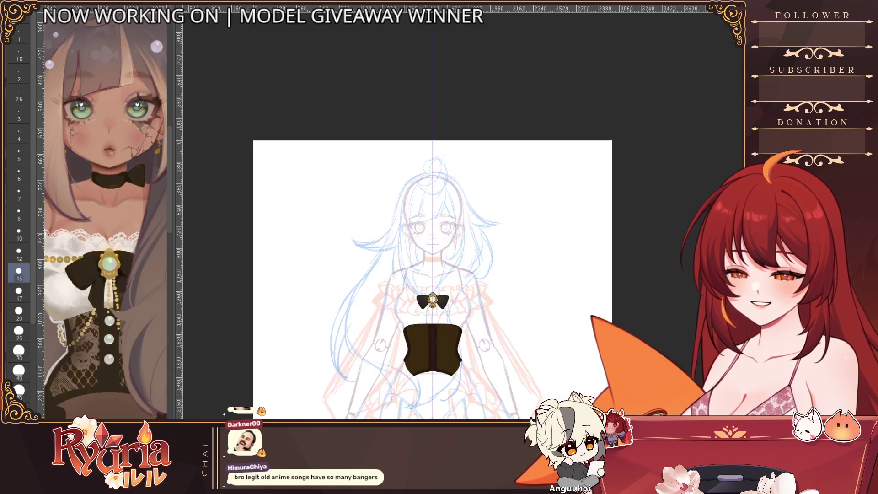
scroll(457, 414, "down", 3)
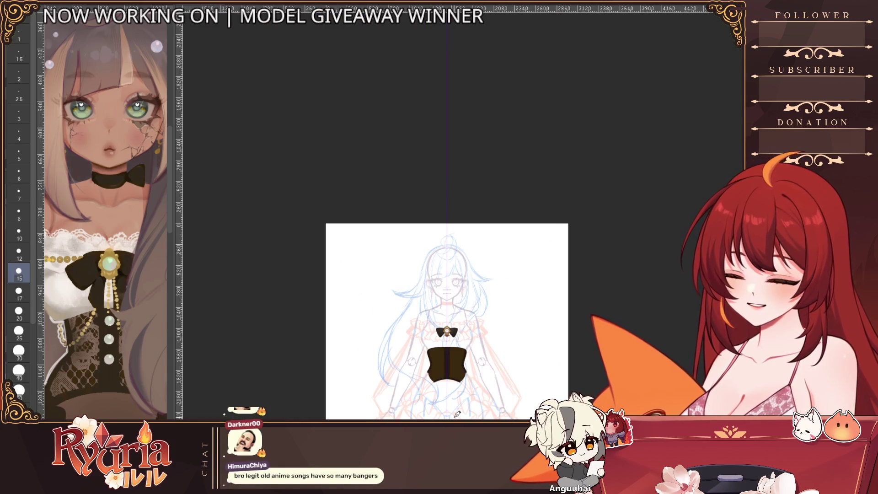
scroll(457, 413, "up", 2)
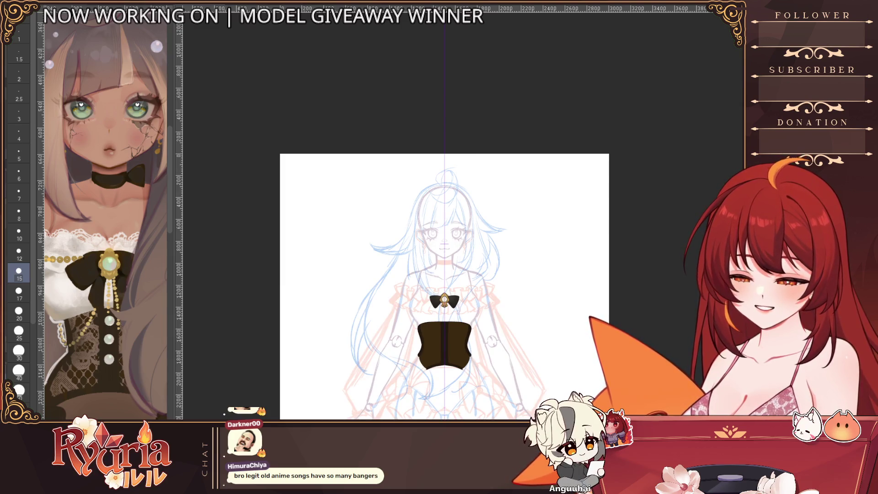
left_click_drag(419, 359, 411, 386)
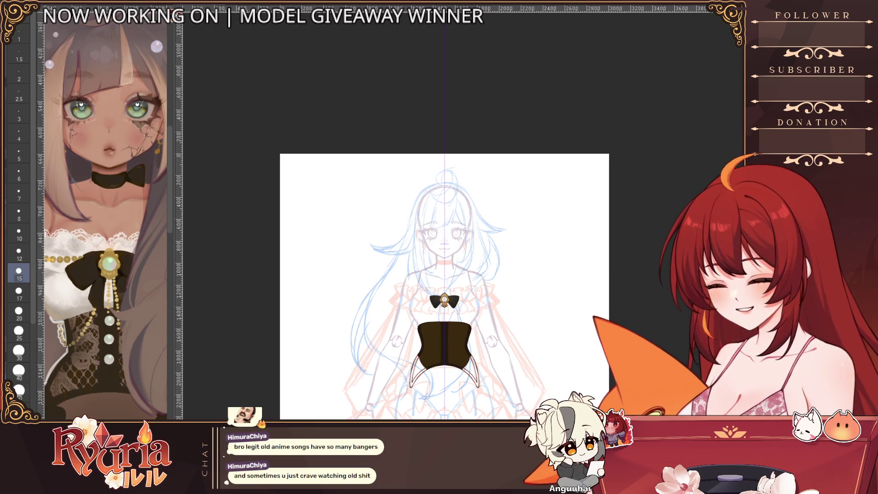
scroll(433, 373, "up", 6)
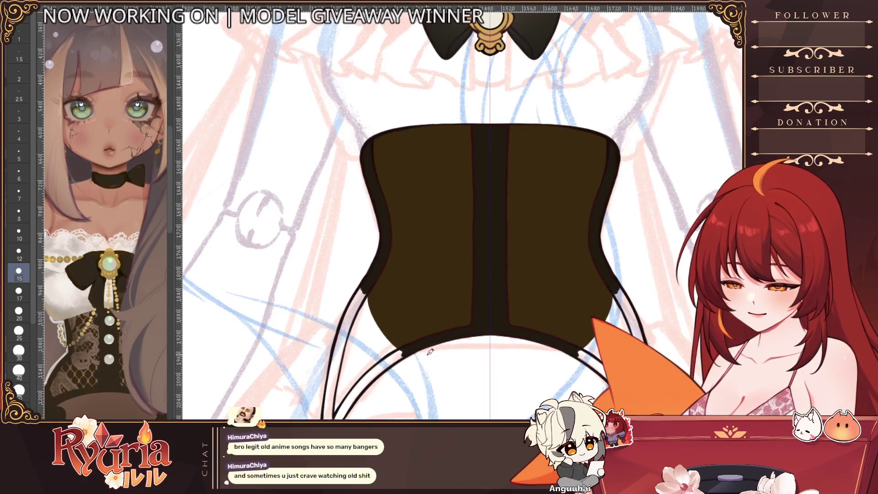
scroll(430, 350, "up", 3)
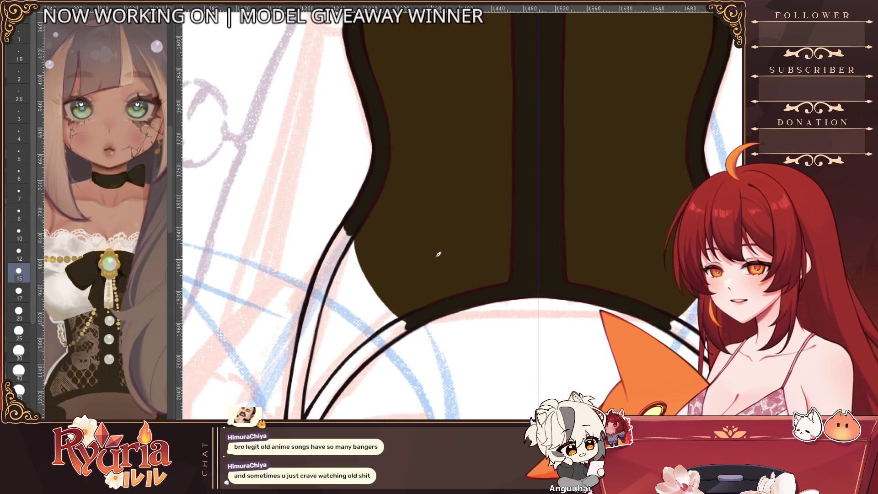
key("bracketleft")
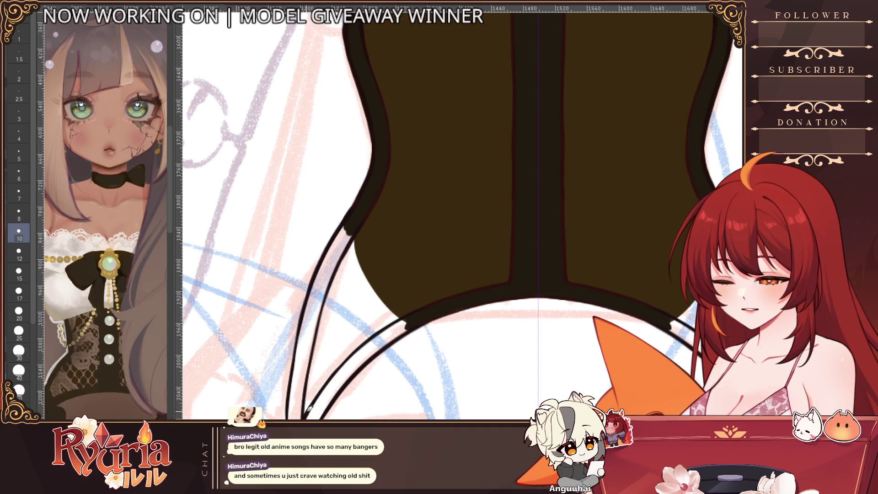
key("bracketleft")
key("bracketleft")
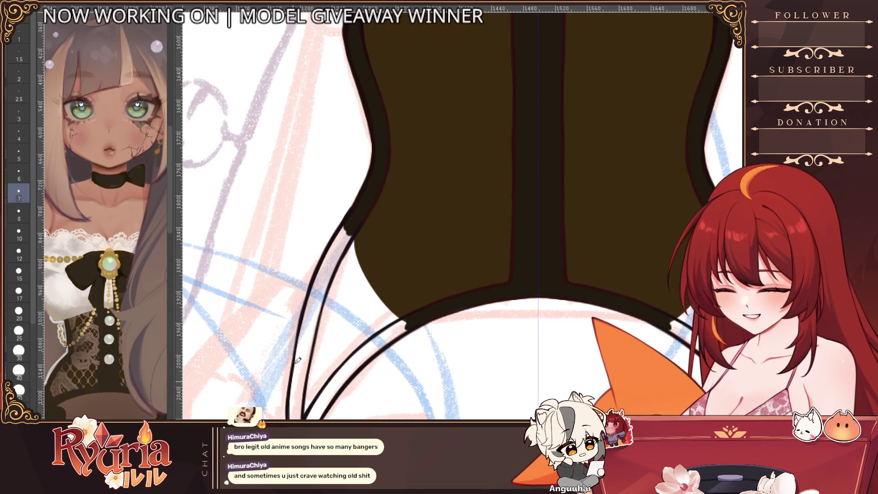
key("bracketleft")
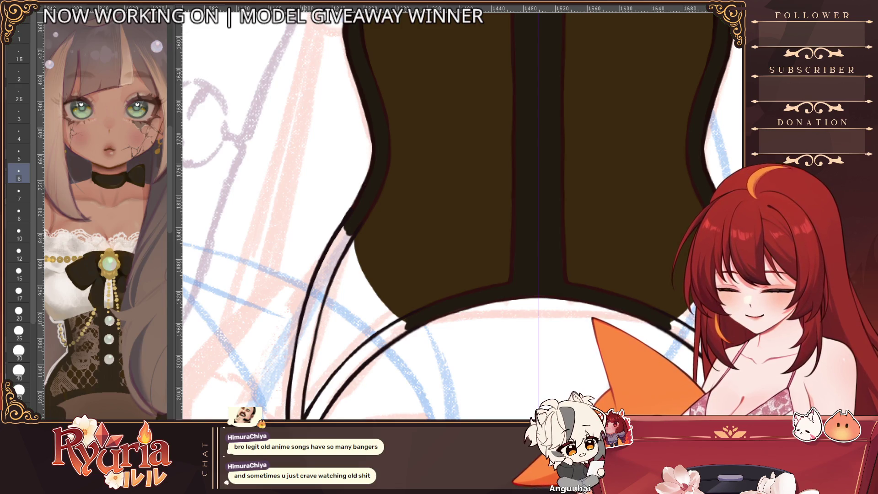
key("ctrl+minus")
key("ctrl+minus")
key("ctrl+minus")
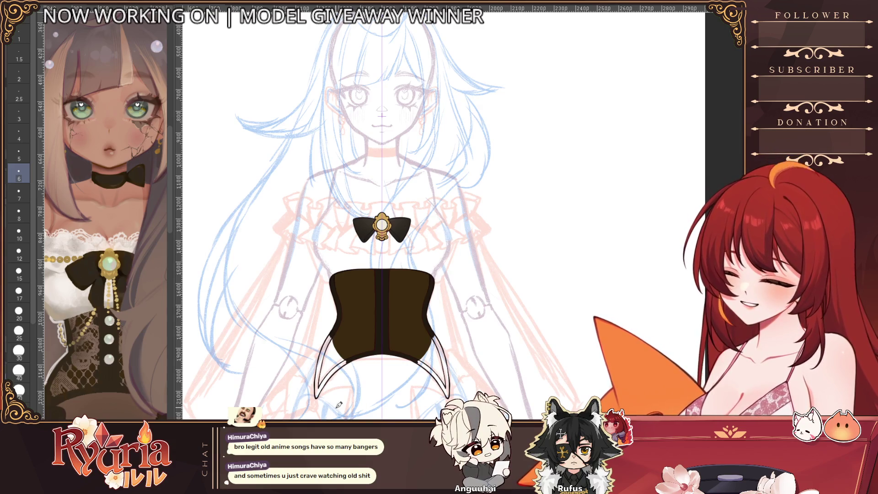
Step: Pick a larger brush size and step through undo/redo to review the strap line art
scroll(338, 405, "up", 4)
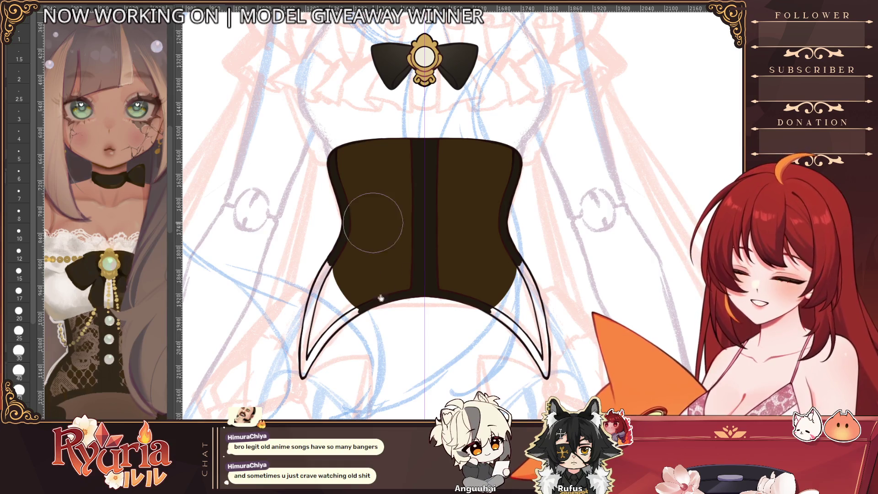
scroll(373, 293, "up", 2)
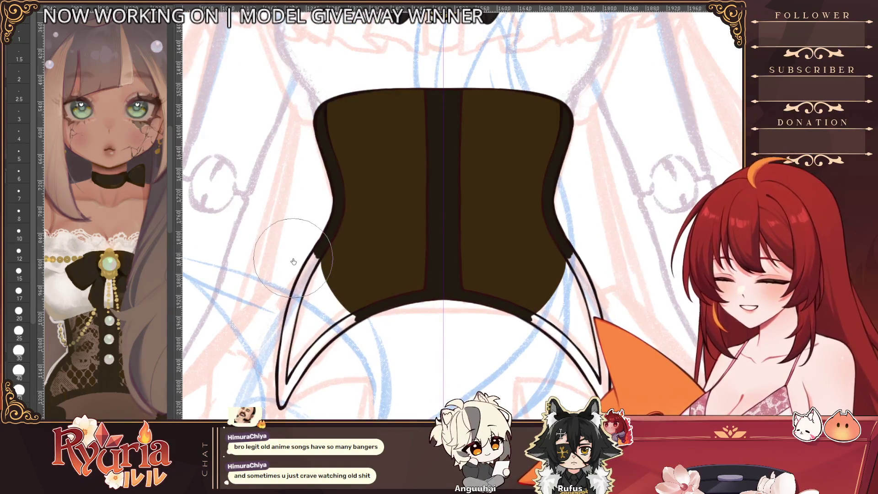
left_click(18, 292)
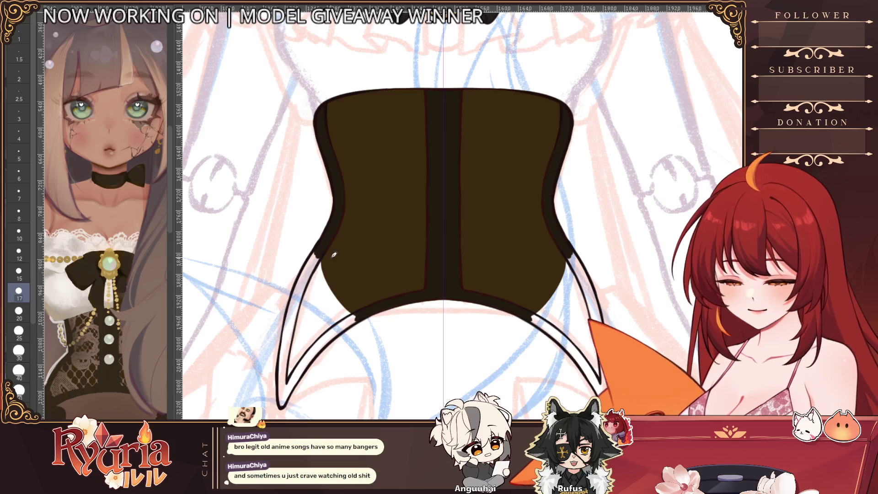
key("ctrl+z")
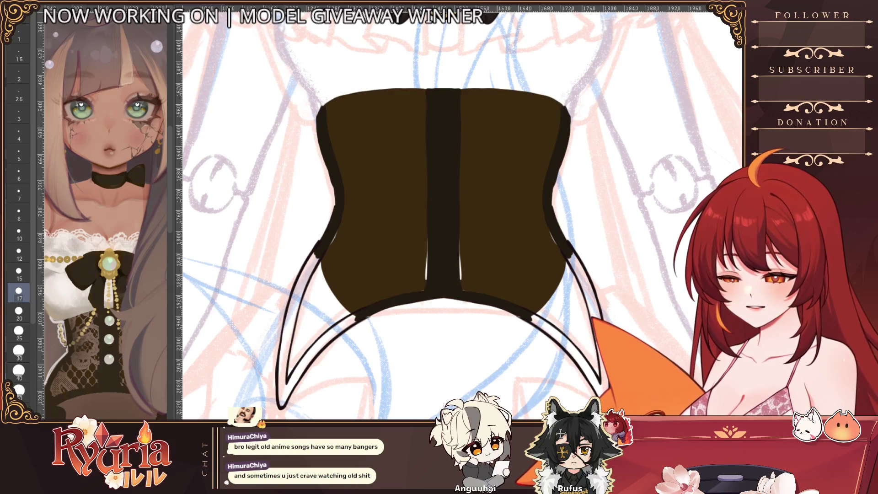
key("ctrl+z")
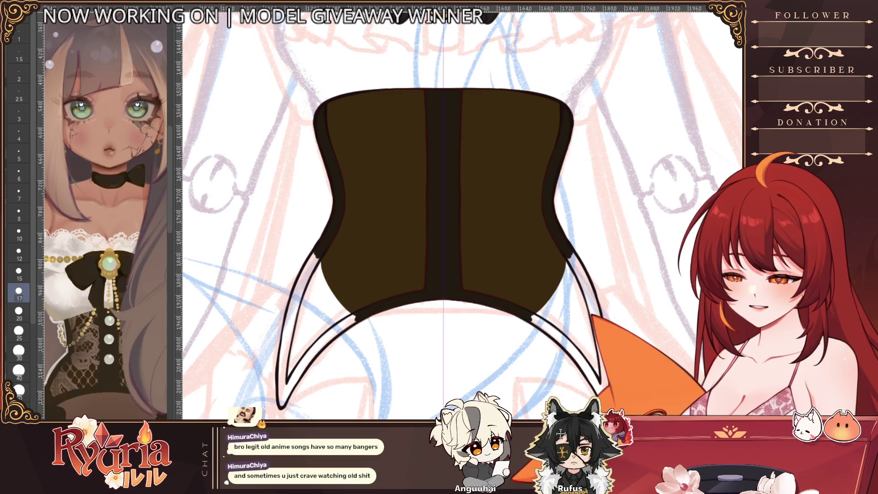
key("ctrl+z")
key("ctrl+y")
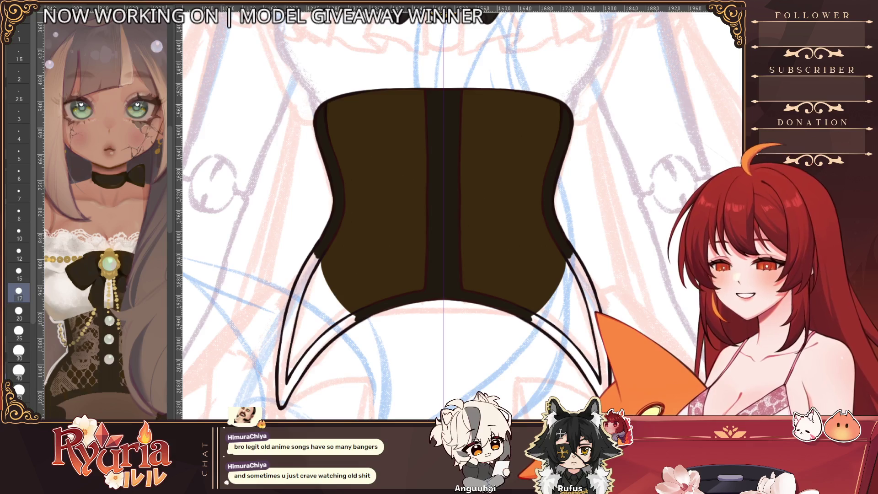
Step: Darken the straps' outer edges with mirrored strokes, discarding the inner-curve stroke
left_click_drag(318, 252, 281, 361)
left_click_drag(295, 313, 281, 378)
left_click_drag(363, 315, 311, 352)
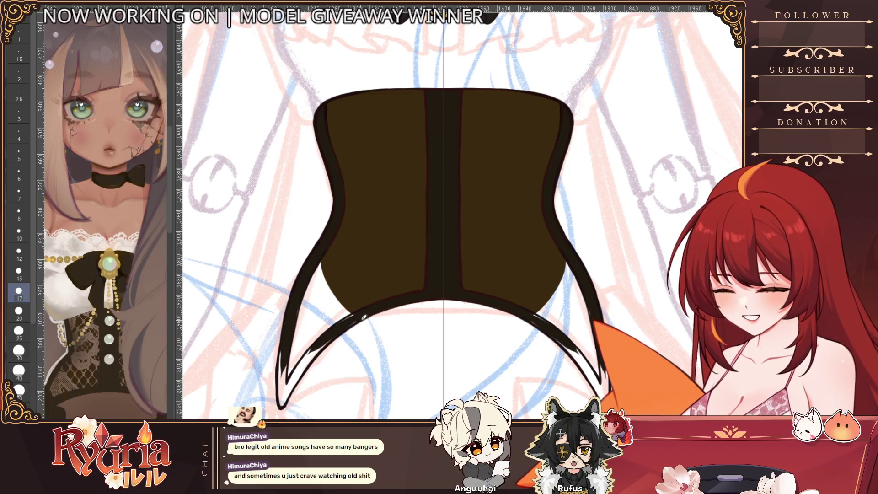
key("ctrl+z")
key("ctrl+z")
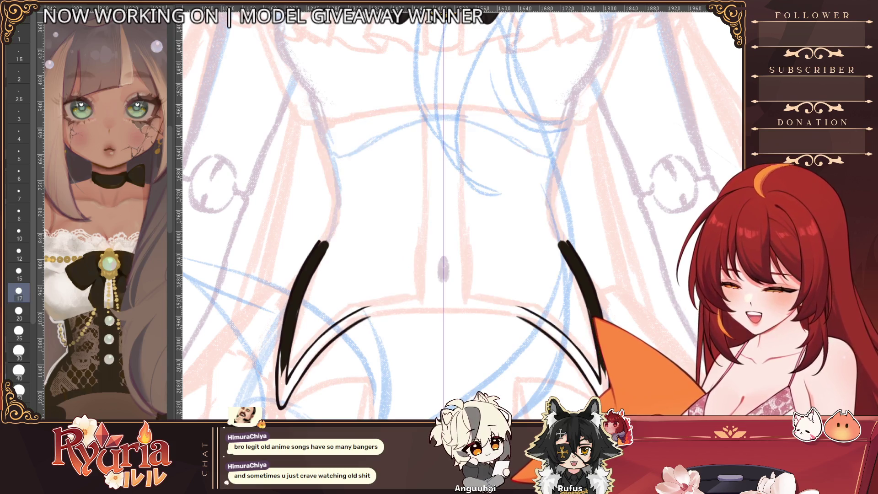
Step: At brush size 15, round the straps' upper tips and thicken their outer and inner edges
key("bracketleft")
mouse_move(327, 242)
left_mouse_down()
mouse_move(320, 254)
mouse_move(325, 247)
left_mouse_up()
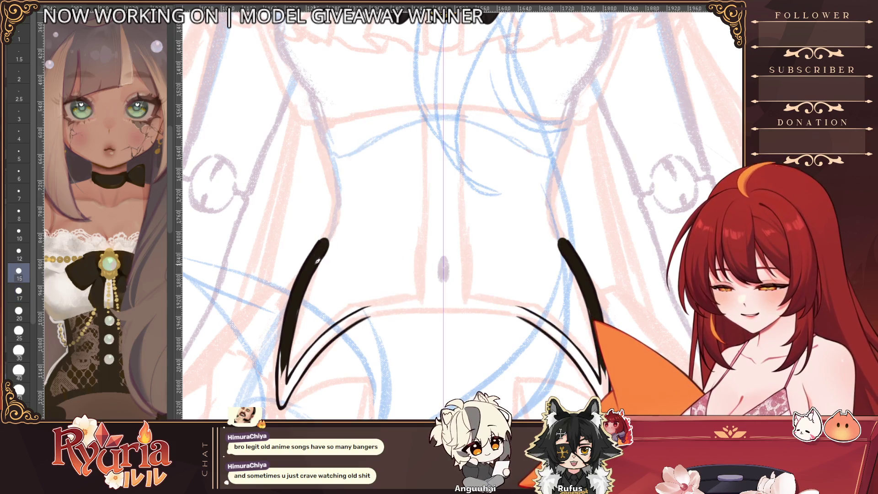
left_click_drag(282, 364, 284, 402)
left_click_drag(288, 327, 281, 404)
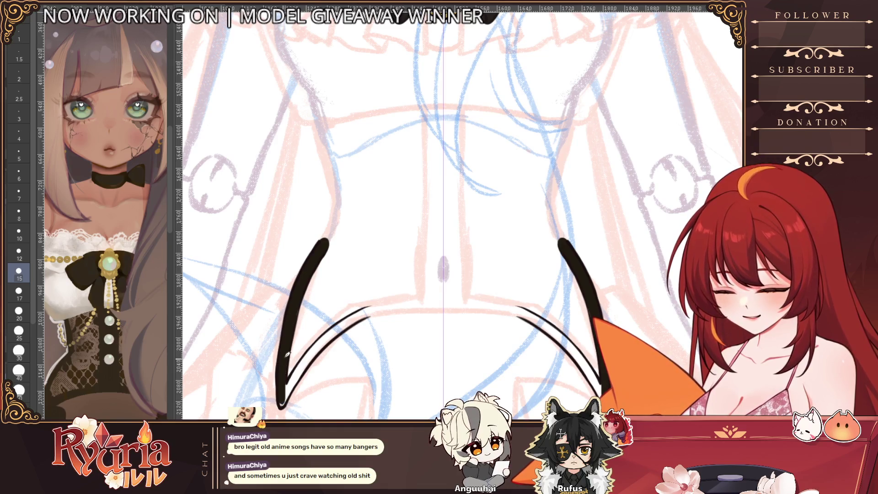
mouse_move(345, 318)
left_mouse_down()
mouse_move(285, 393)
mouse_move(345, 323)
mouse_move(377, 308)
left_mouse_up()
Step: At brush size 12, redraw the inner strap tips and show the corset over the straps again
key("bracketleft")
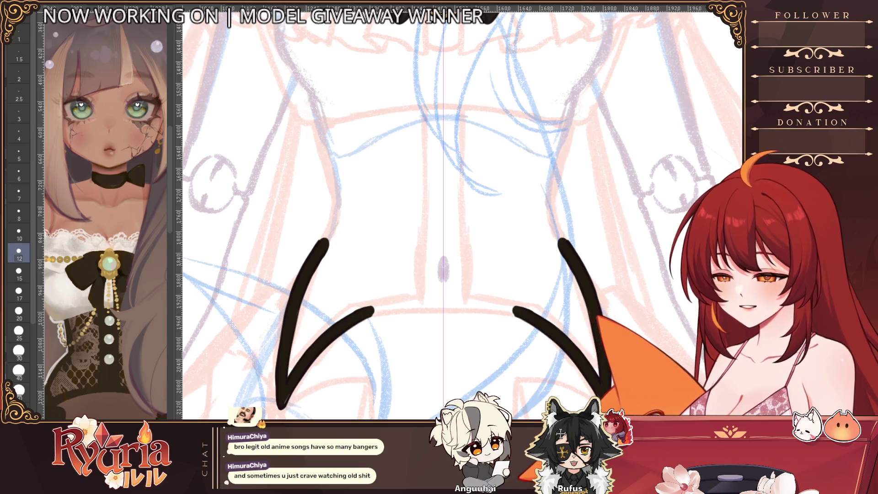
left_click_drag(348, 316, 377, 309)
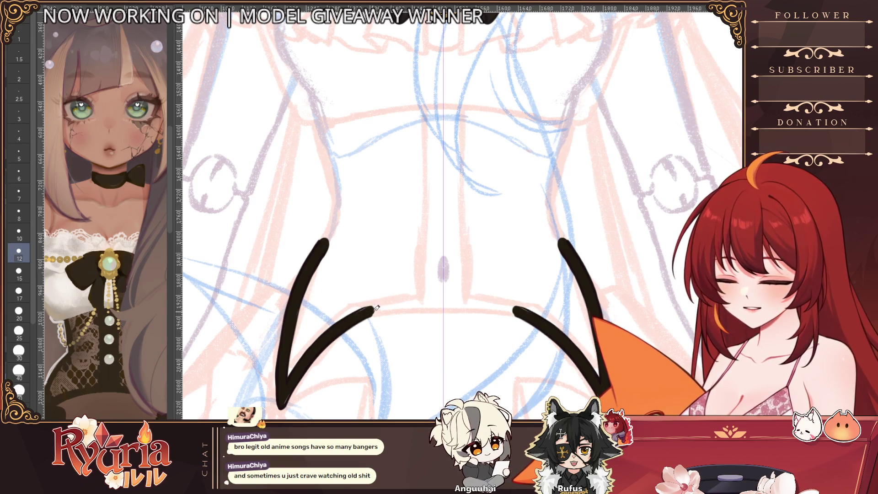
key("ctrl+z")
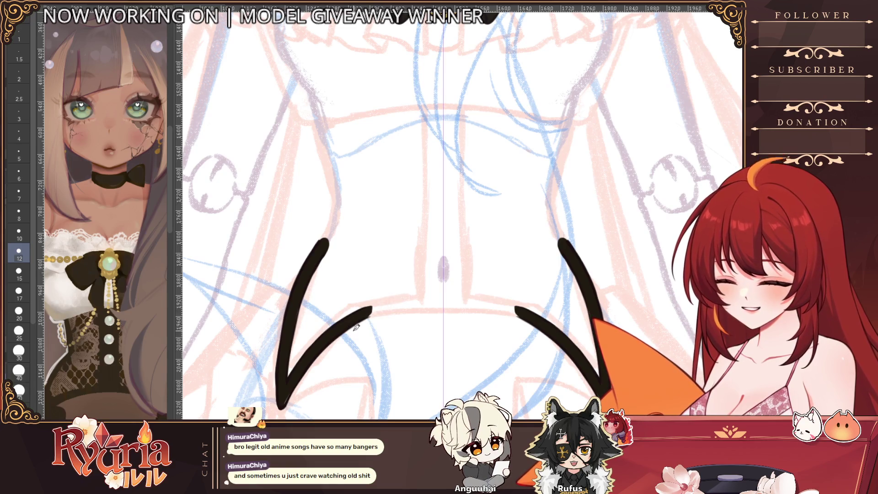
left_click_drag(359, 320, 374, 309)
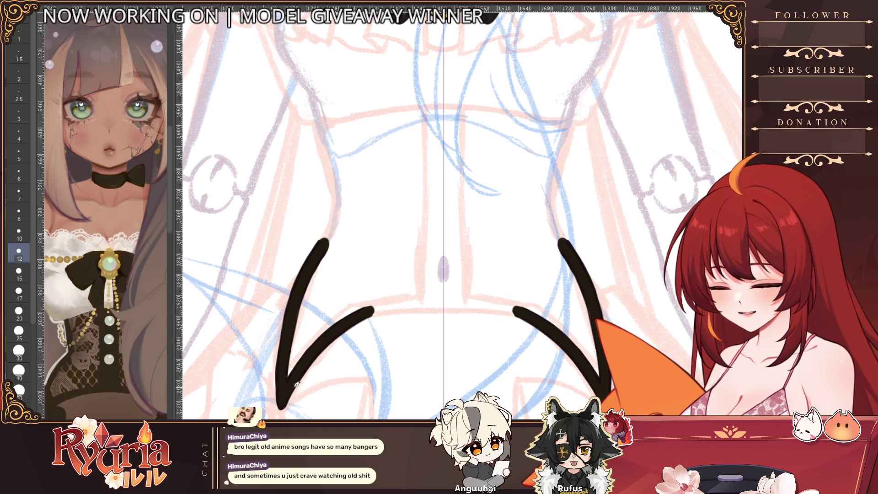
scroll(296, 385, "down", 3)
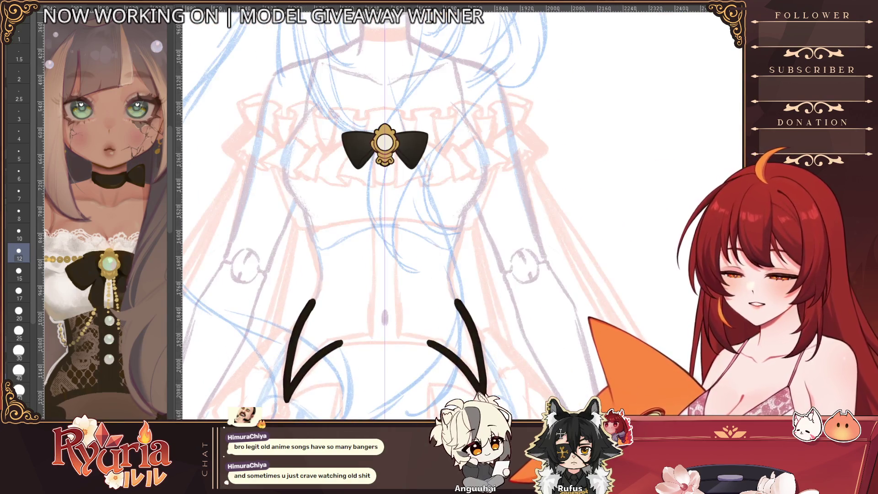
key("ctrl+z")
key("ctrl+z")
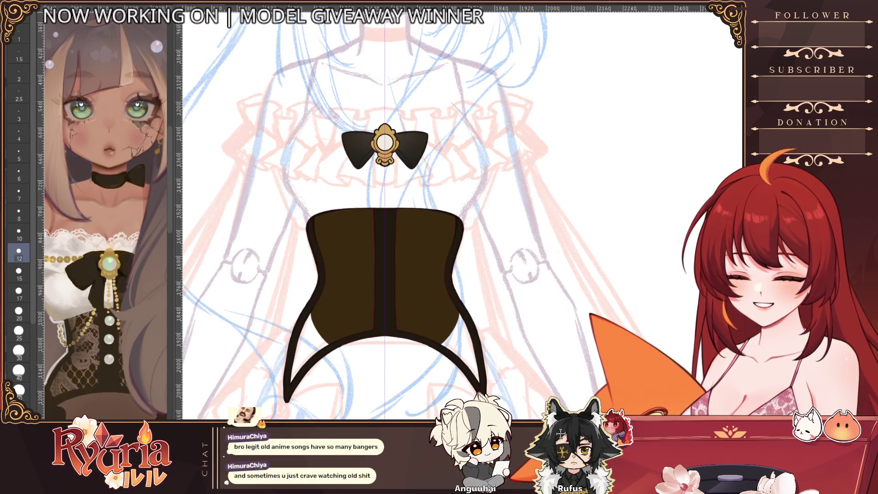
key("ctrl+z")
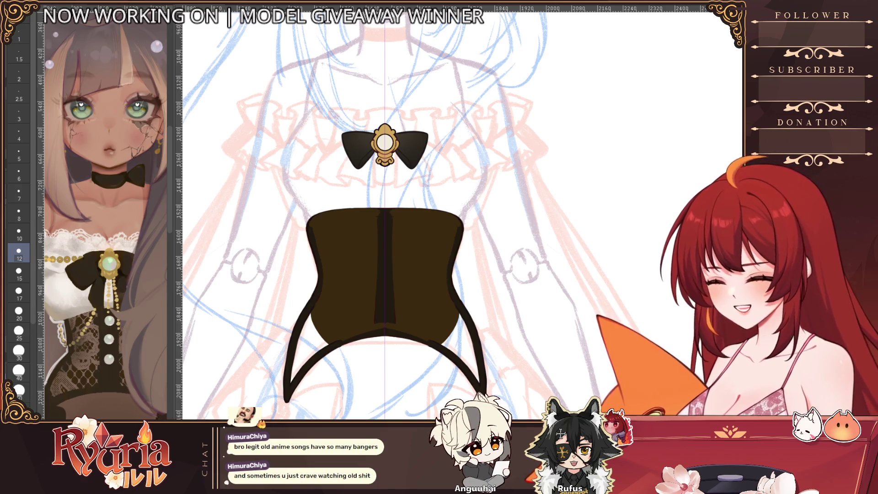
key("ctrl+y")
scroll(340, 310, "up", 2)
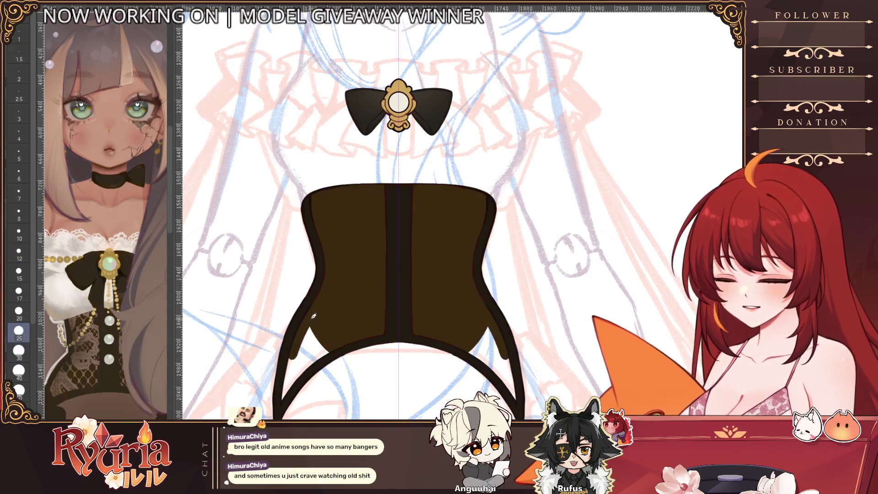
Step: Paint brown into the strap gaps at brush size 25 and hide the corset to check them
left_click_drag(309, 320, 287, 389)
mouse_move(299, 332)
left_mouse_down()
mouse_move(302, 366)
mouse_move(316, 362)
mouse_move(320, 338)
mouse_move(334, 339)
left_mouse_up()
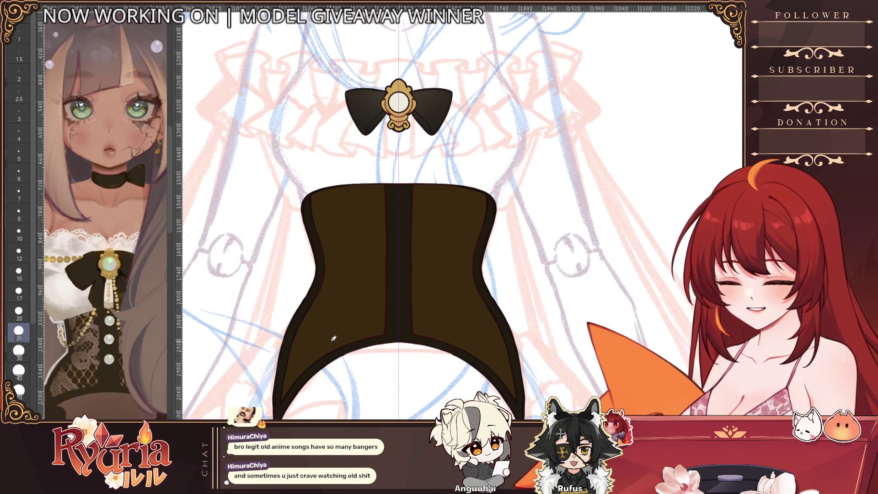
key("ctrl+z")
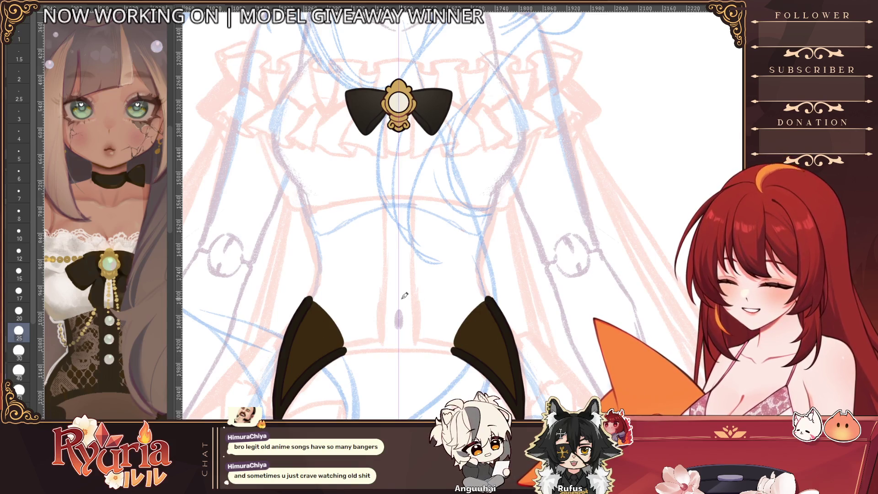
scroll(463, 340, "up", 2)
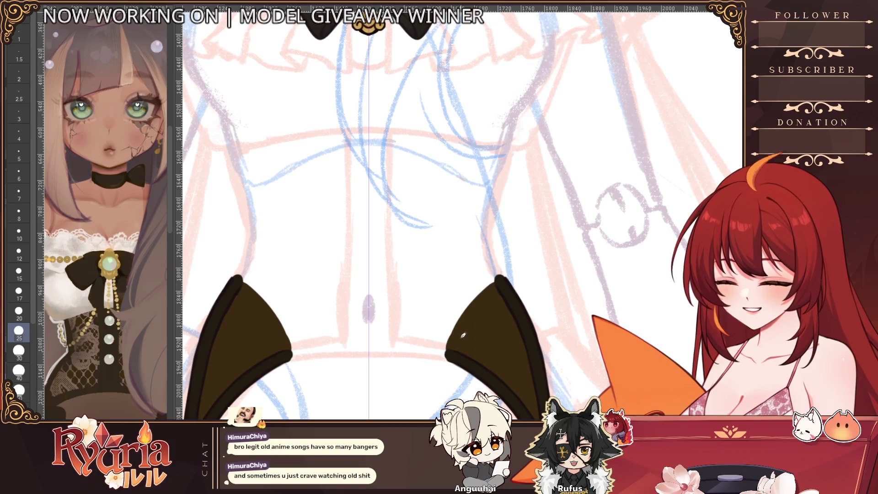
key("bracketleft")
key("bracketleft")
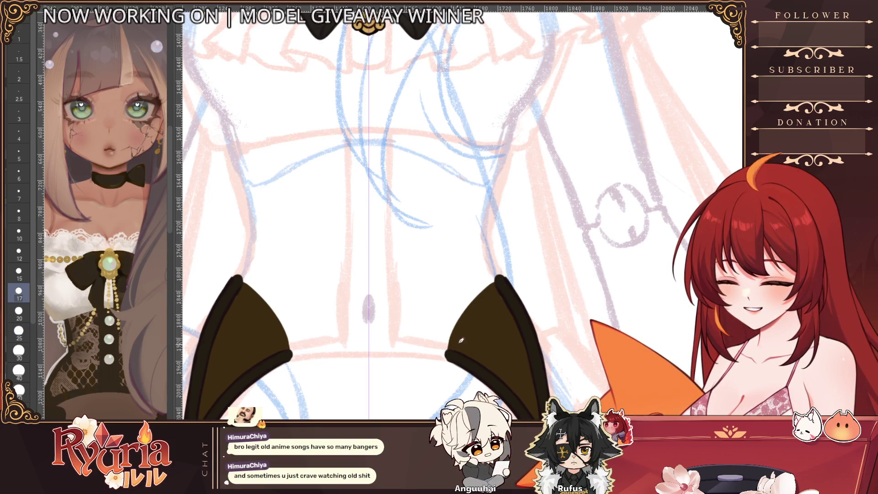
key("bracketleft")
key("bracketleft")
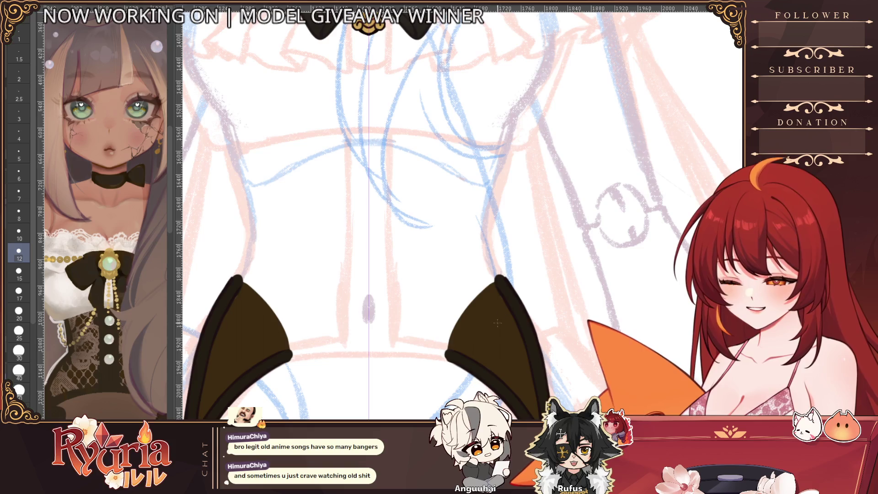
key("bracketright")
key("bracketright")
scroll(545, 339, "down", 2)
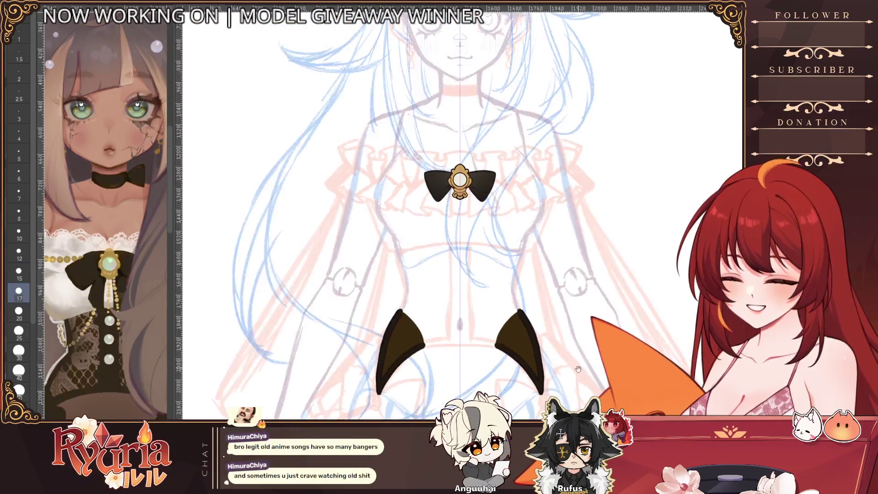
scroll(365, 326, "up", 3)
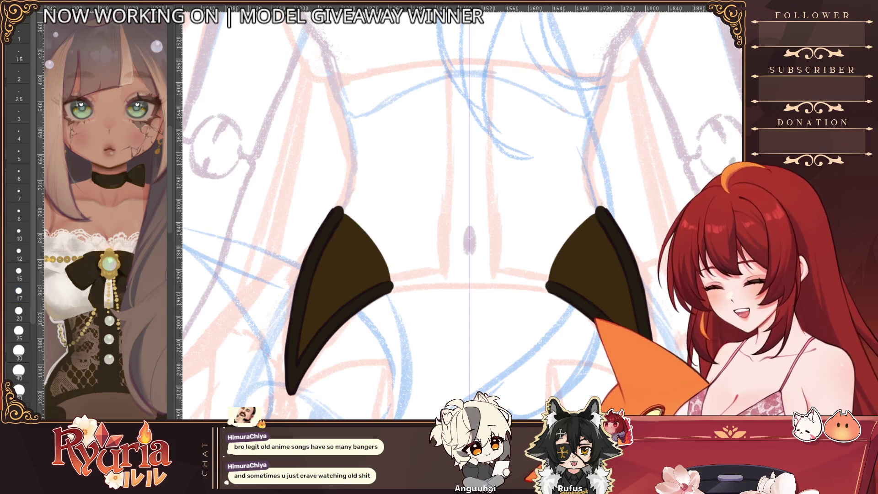
Step: Centre the view on the straps and compare the brown fill by stepping through undo and redo
left_click_drag(689, 243, 608, 231)
key("ctrl+z")
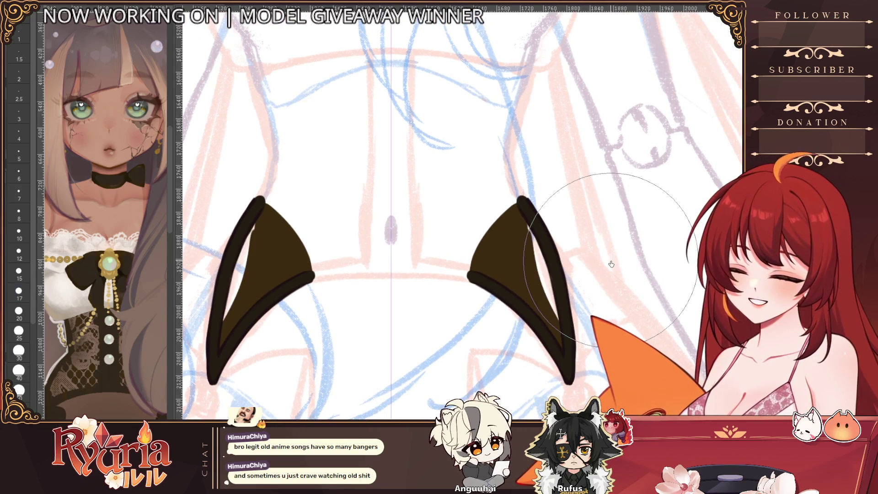
key("ctrl+y")
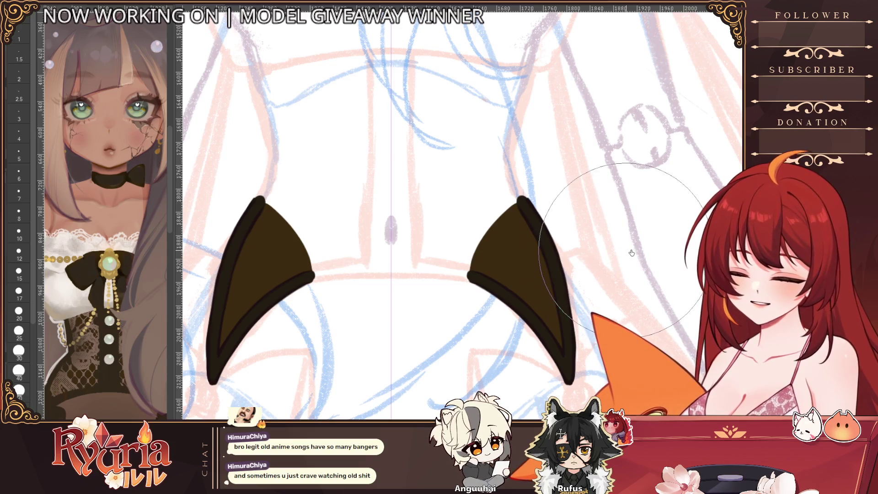
key("ctrl+z")
key("ctrl+y")
key("ctrl+z")
key("ctrl+y")
key("ctrl+z")
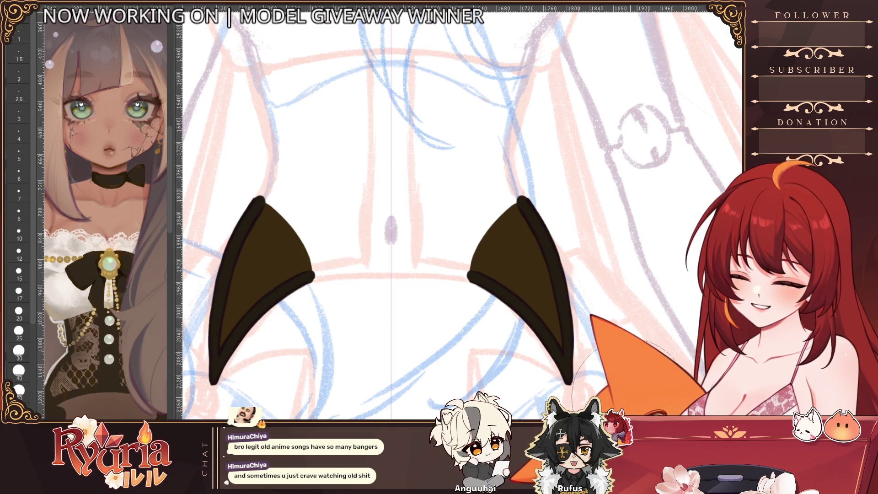
key("ctrl+y")
key("ctrl+z")
key("ctrl+y")
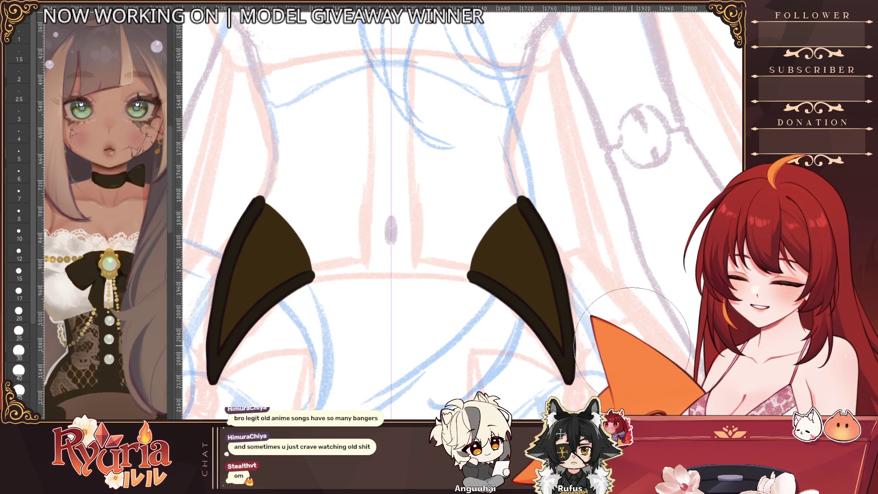
scroll(549, 364, "down", 1)
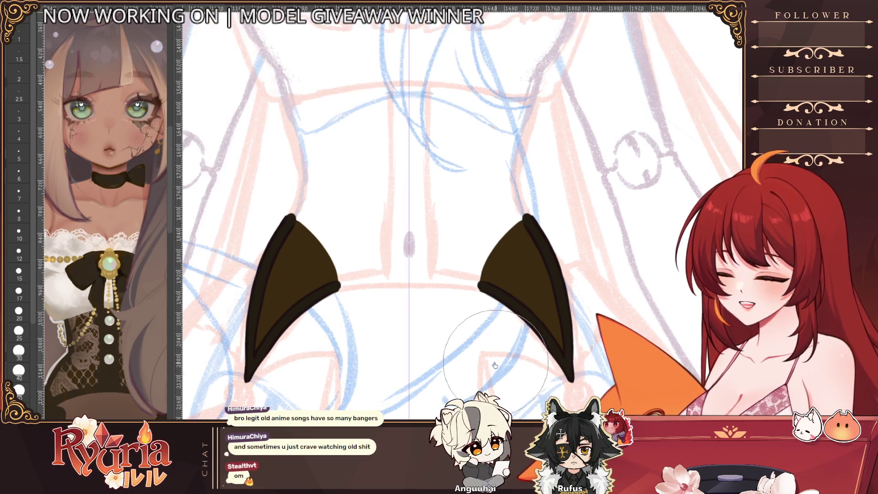
Step: Turn the hair, face and ruffled blouse colour layers back on over the dark brown corset
scroll(271, 397, "down", 1)
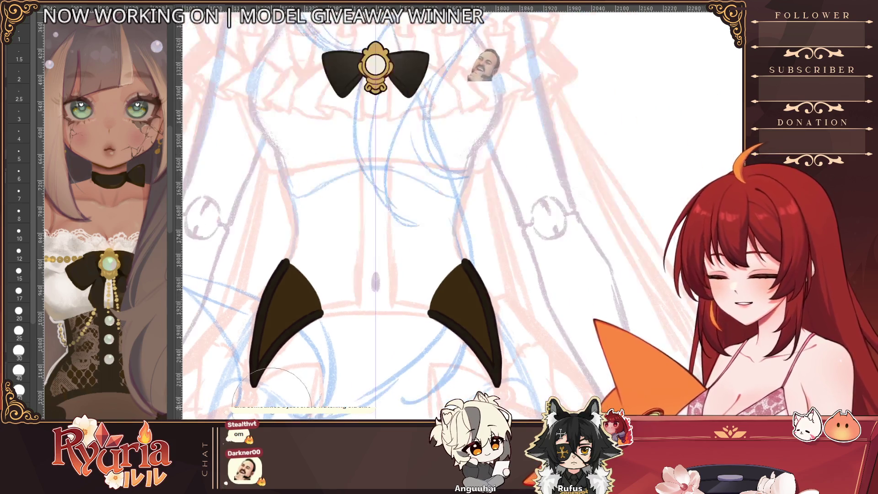
scroll(272, 397, "down", 2)
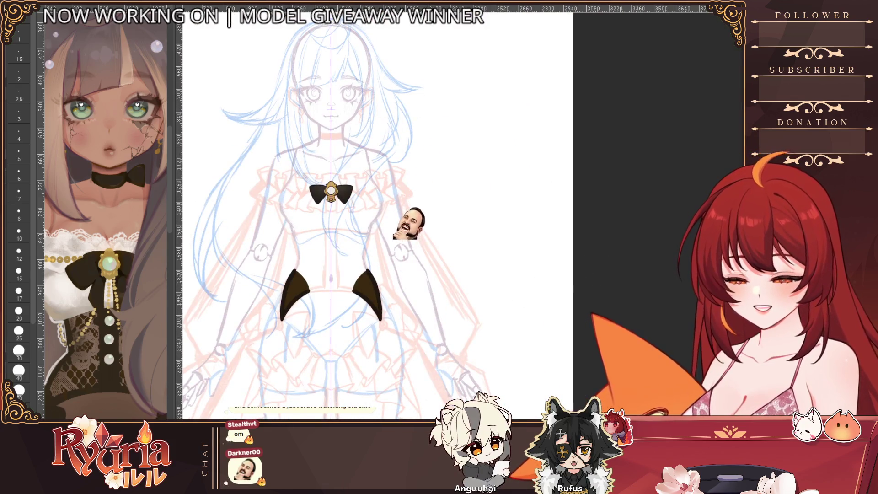
key("ctrl+z")
scroll(421, 374, "down", 2)
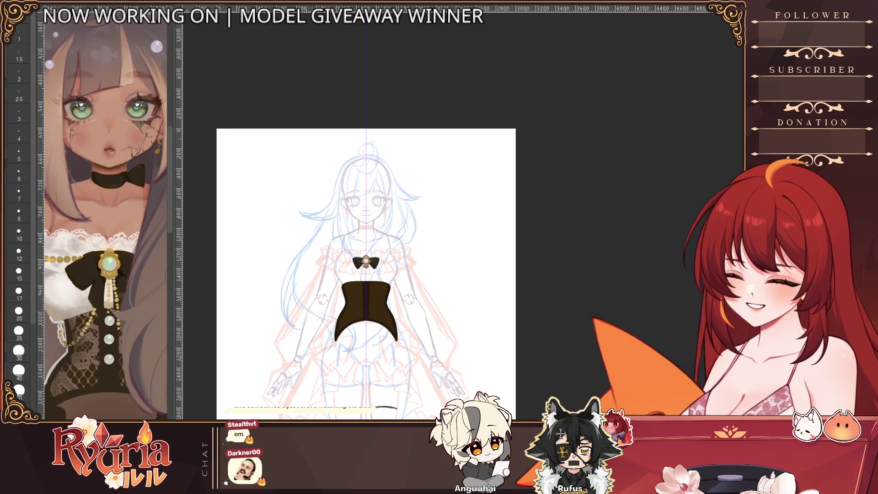
scroll(405, 286, "up", 2)
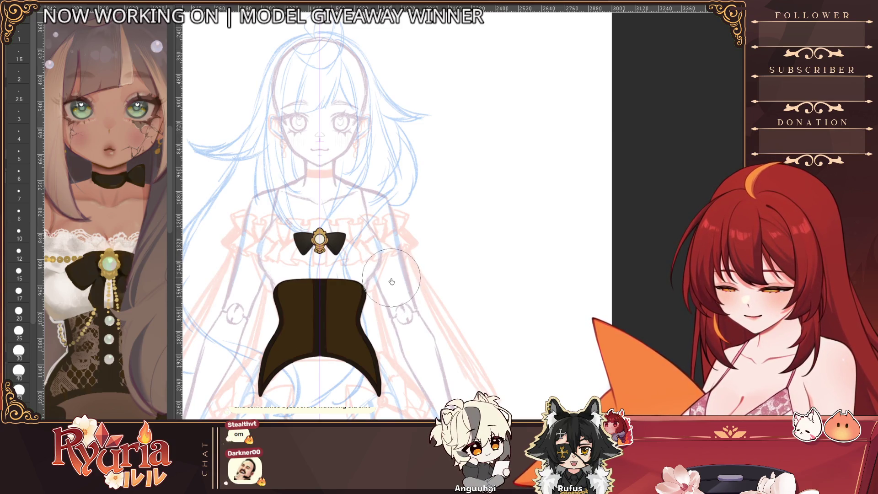
scroll(384, 278, "down", 3)
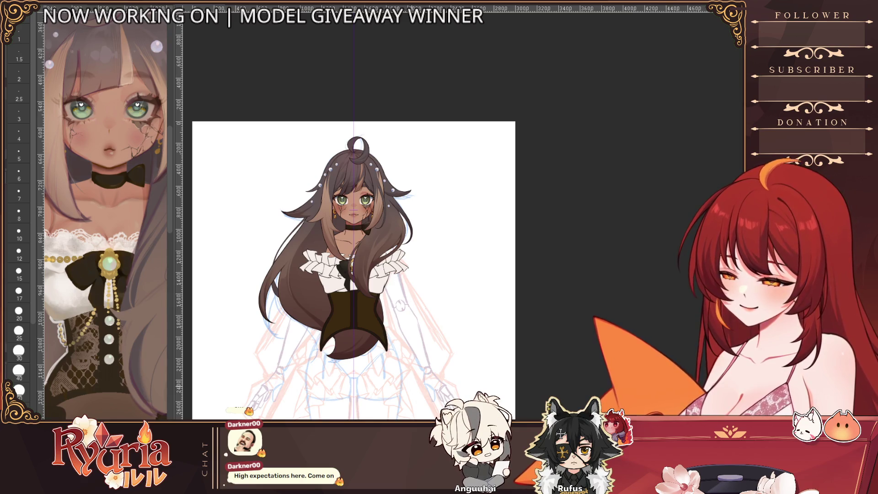
Step: Zoom in on the choker and settle the brush at about size 2.5
scroll(358, 169, "up", 3)
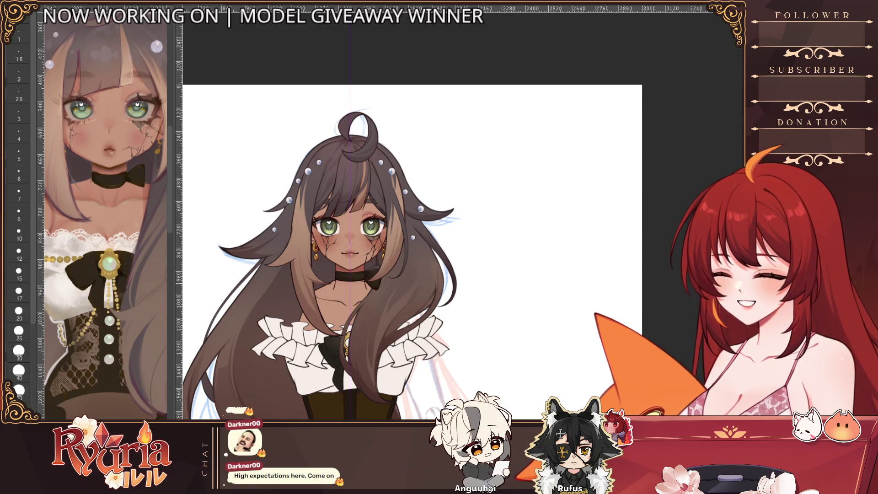
scroll(324, 279, "up", 5)
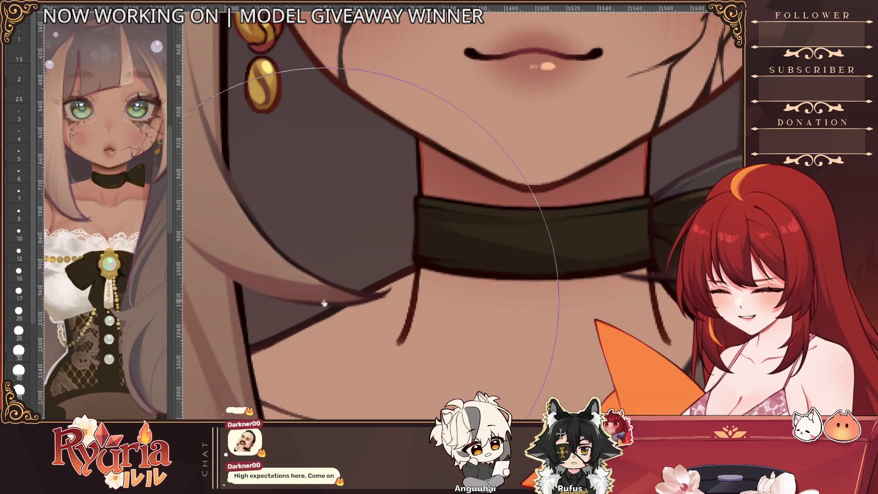
scroll(292, 256, "down", 2)
left_click_drag(273, 246, 249, 246)
key("bracketleft")
key("bracketleft")
key("bracketleft")
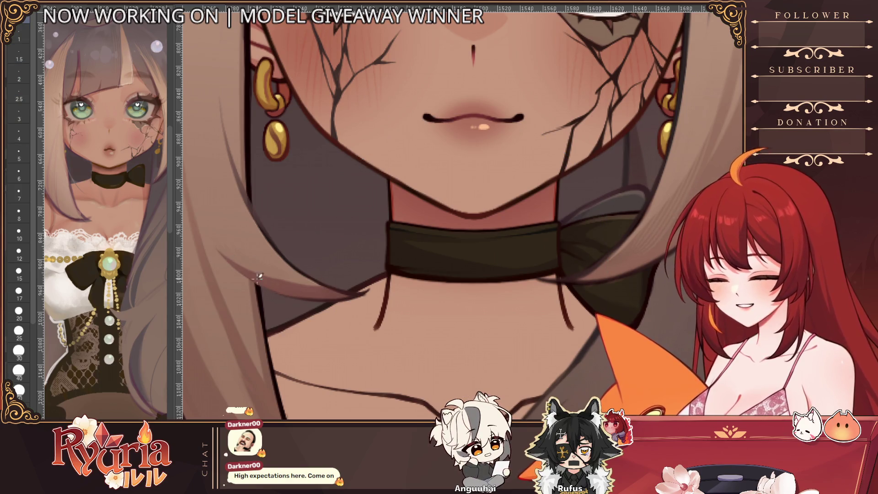
key("bracketright")
key("bracketright")
key("bracketright")
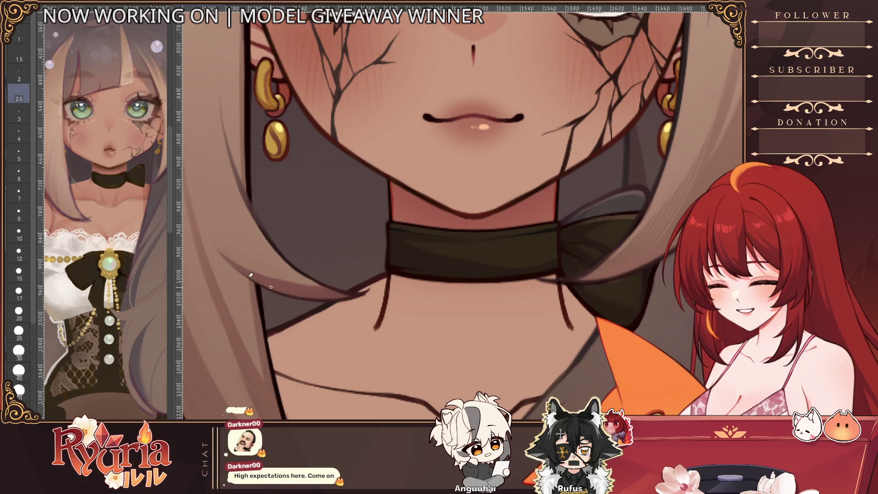
key("bracketright")
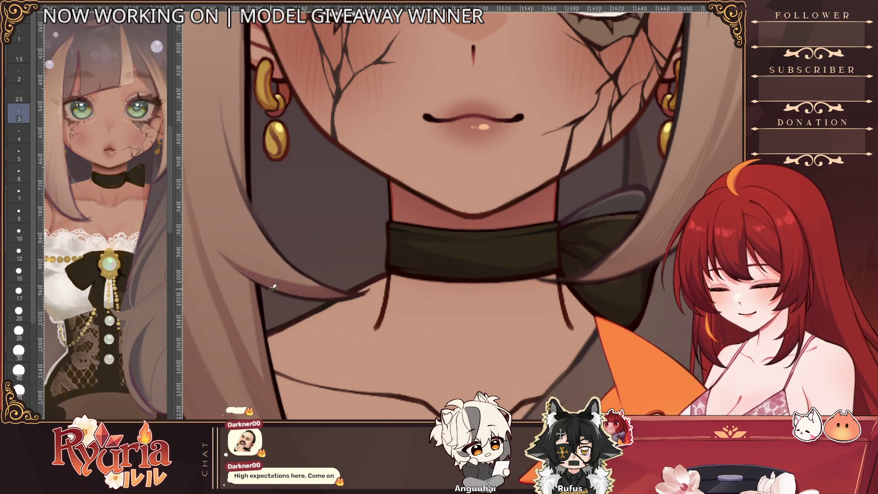
scroll(280, 291, "down", 6)
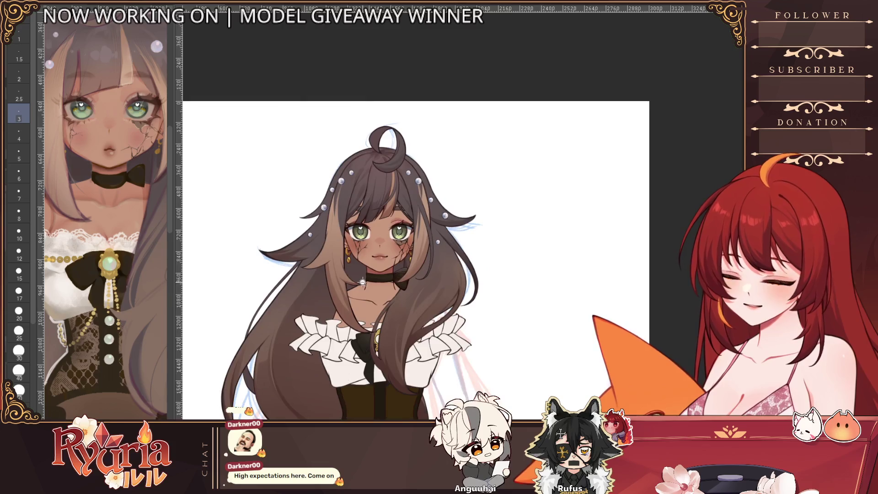
Step: Zoom around the corset and step the dark brown brush size up to 15
scroll(362, 280, "down", 2)
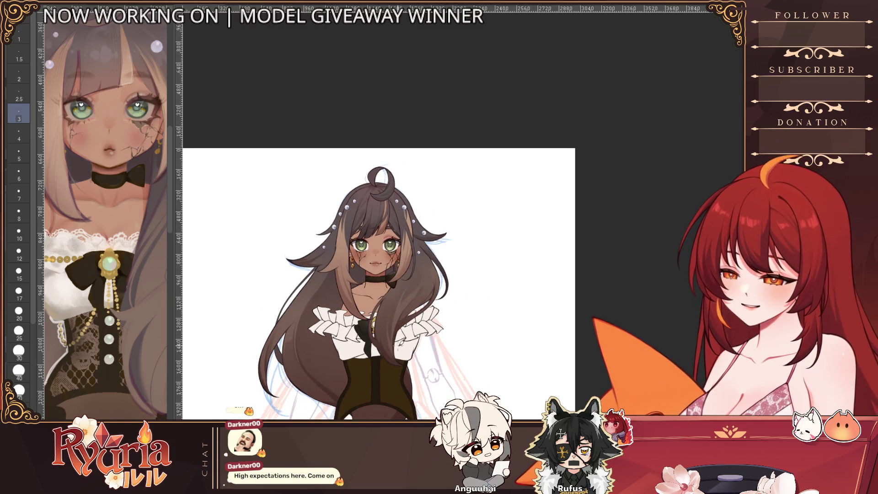
scroll(394, 357, "up", 2)
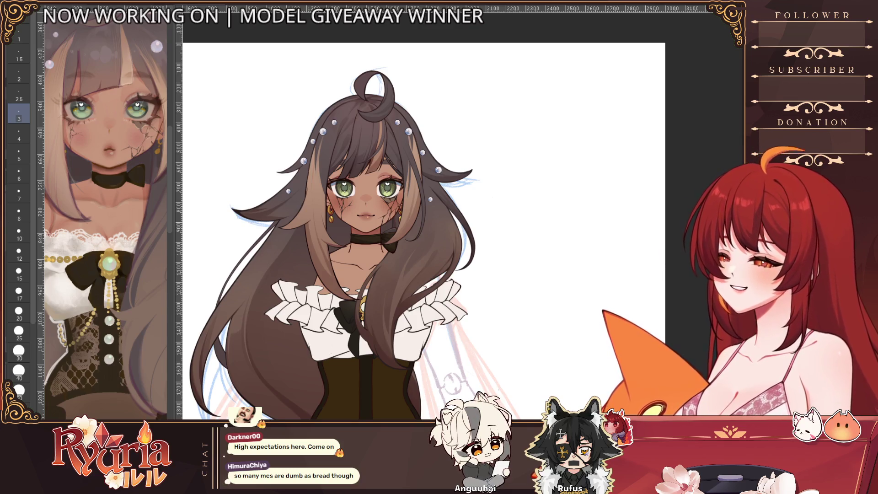
scroll(411, 275, "down", 5)
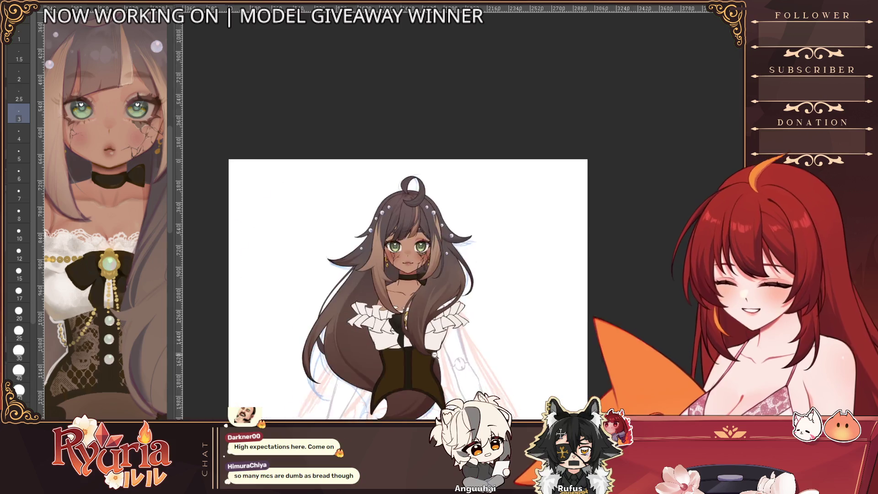
scroll(409, 355, "up", 2)
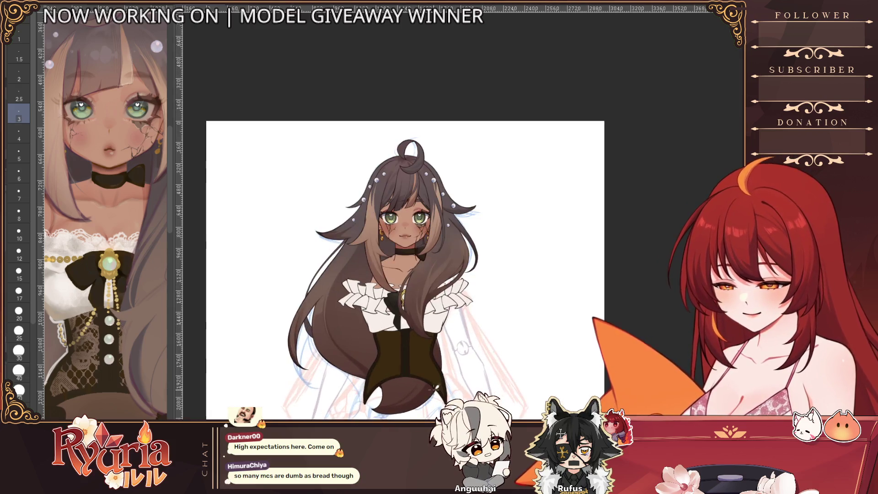
scroll(335, 266, "up", 1)
scroll(335, 258, "up", 2)
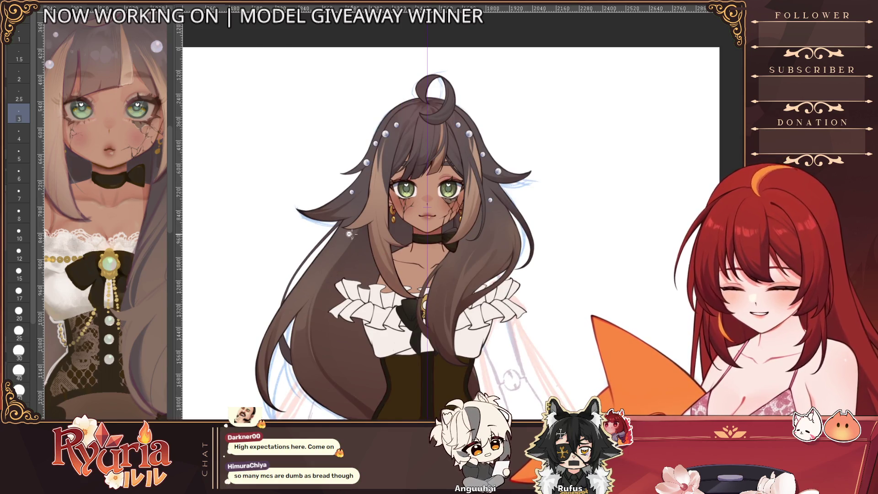
scroll(352, 234, "up", 2)
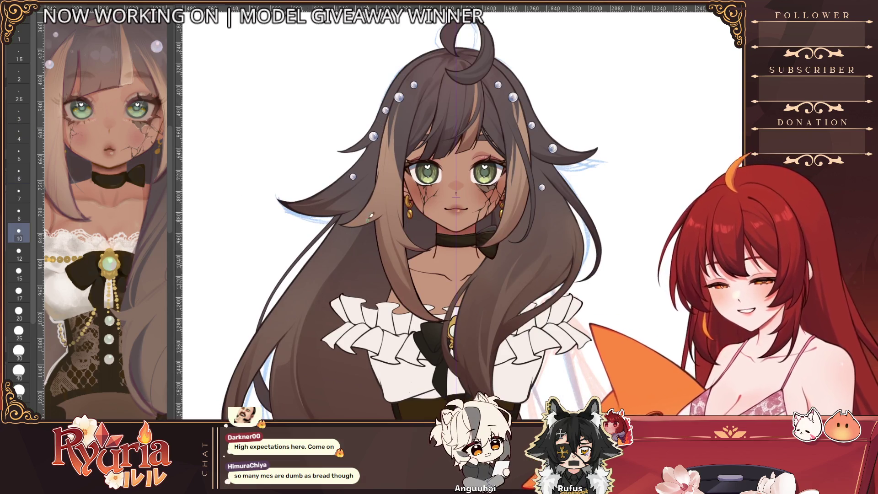
key("bracketright")
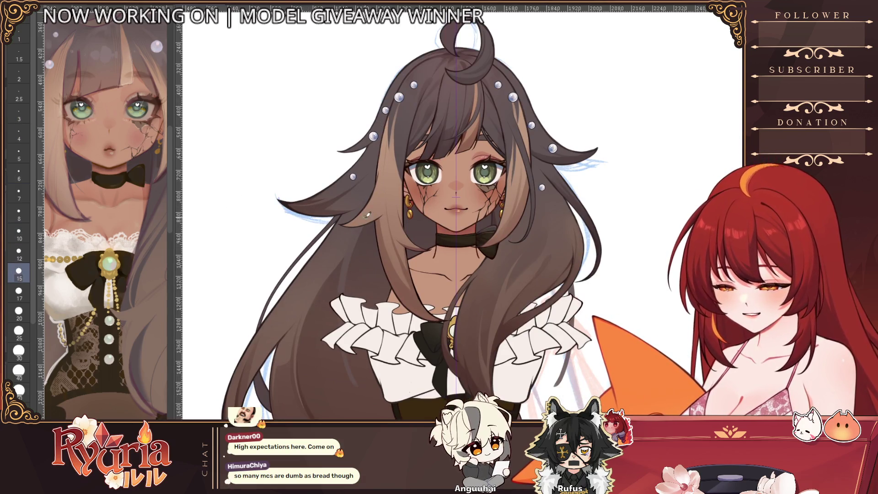
key("bracketleft")
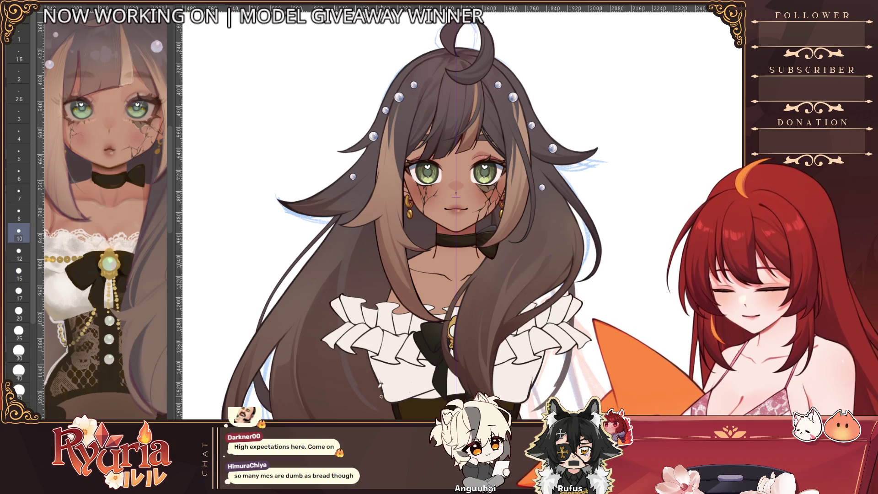
scroll(380, 395, "up", 1)
key("bracketright")
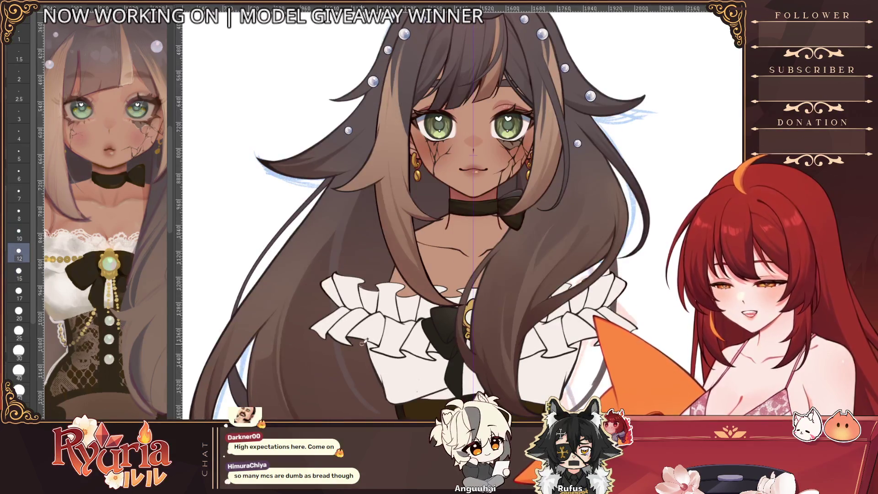
key("bracketright")
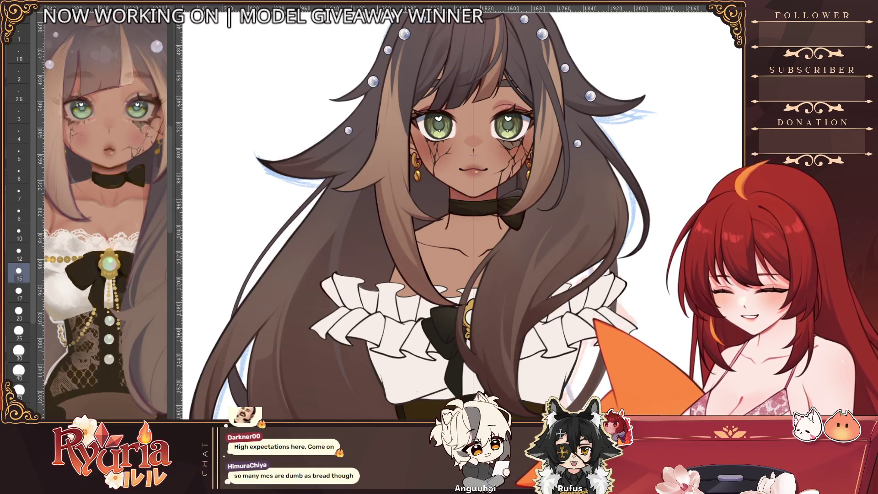
Step: Try brush size 10, return to 15, and zoom the canvas in on the corset
scroll(518, 376, "down", 5)
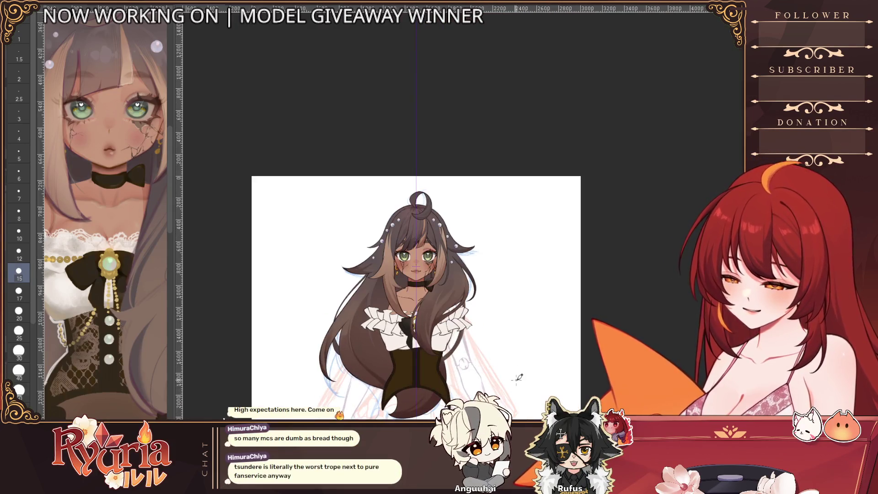
scroll(518, 389, "up", 1)
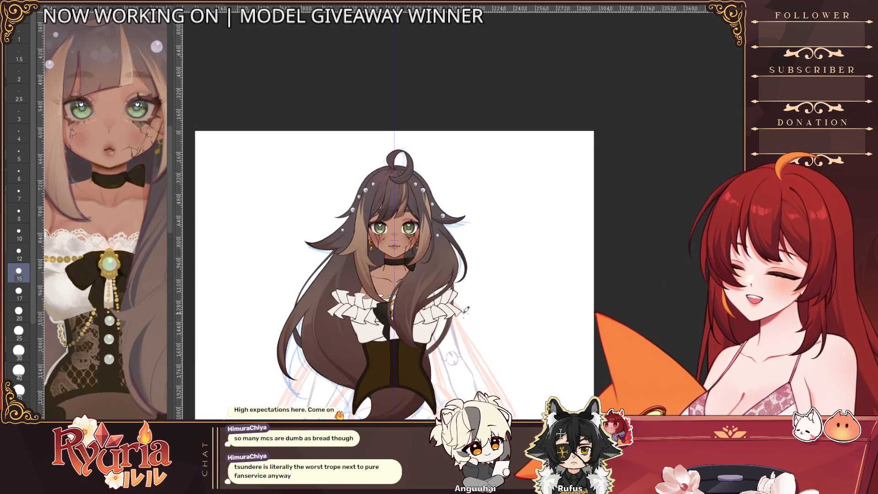
scroll(471, 314, "up", 3)
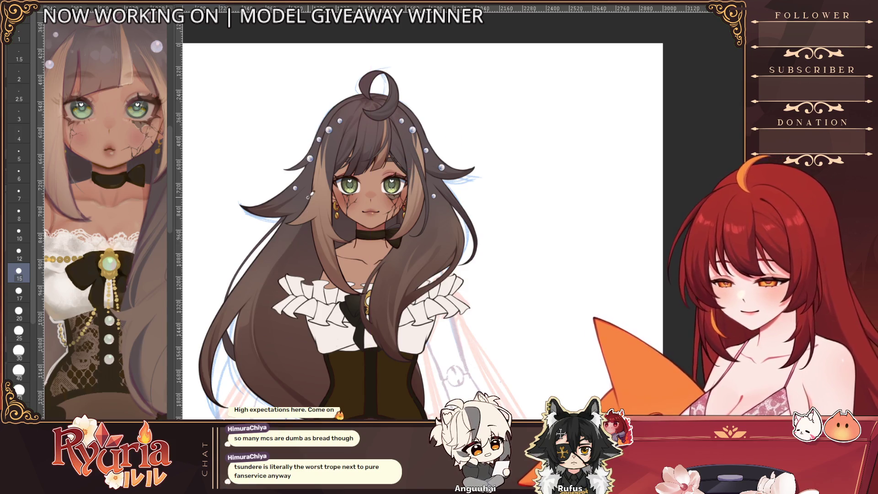
key("bracketleft")
key("bracketleft")
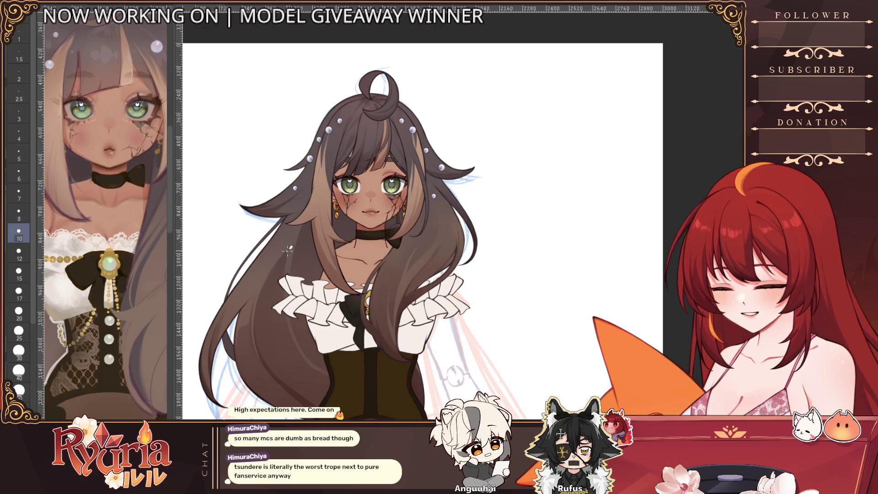
key("bracketright")
key("bracketright")
key("bracketright")
key("bracketright")
key("bracketright")
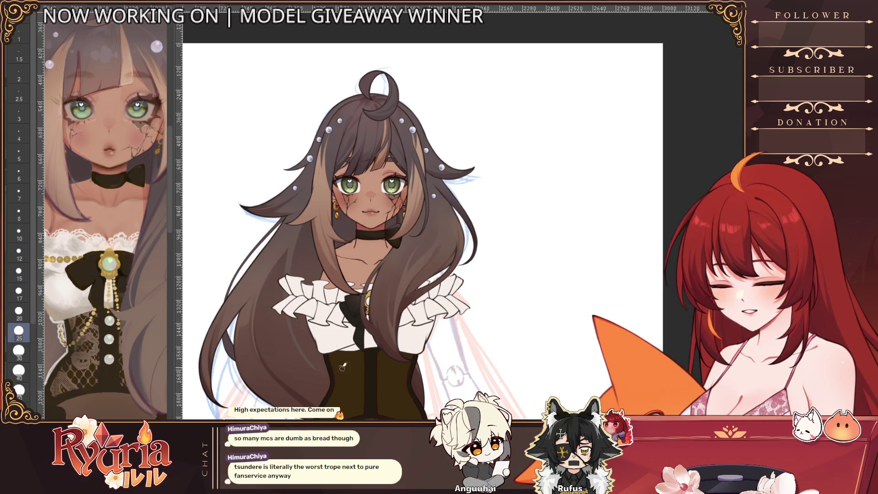
scroll(353, 376, "down", 3)
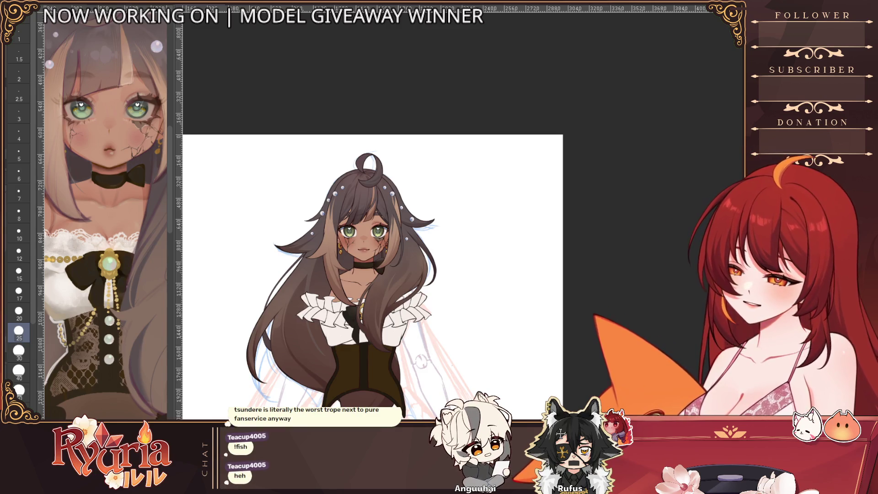
scroll(471, 305, "down", 2)
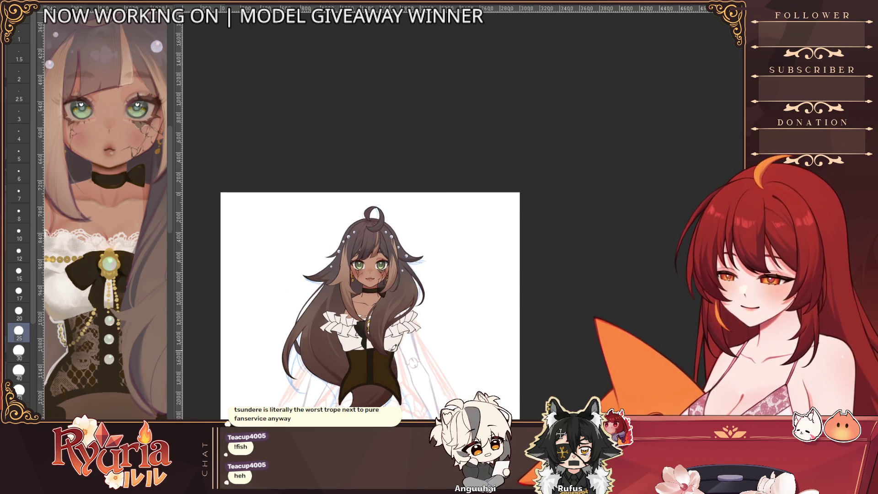
scroll(361, 309, "down", 1)
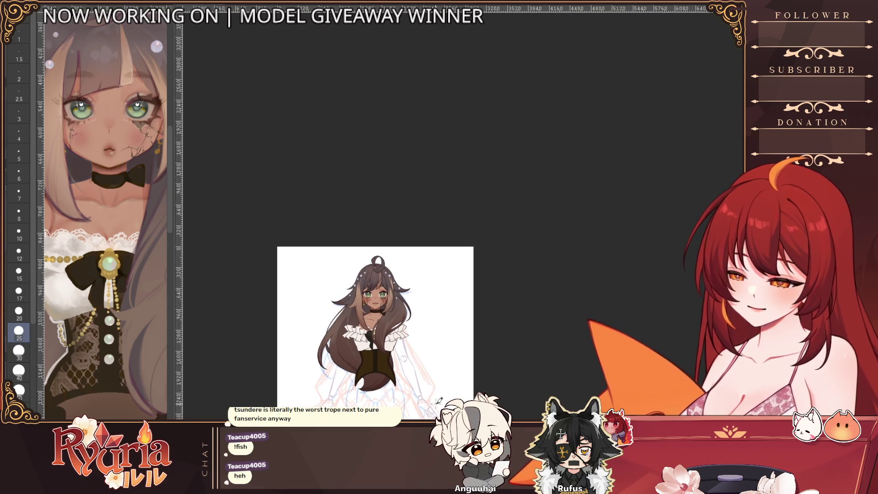
scroll(361, 308, "up", 2)
scroll(398, 397, "down", 2)
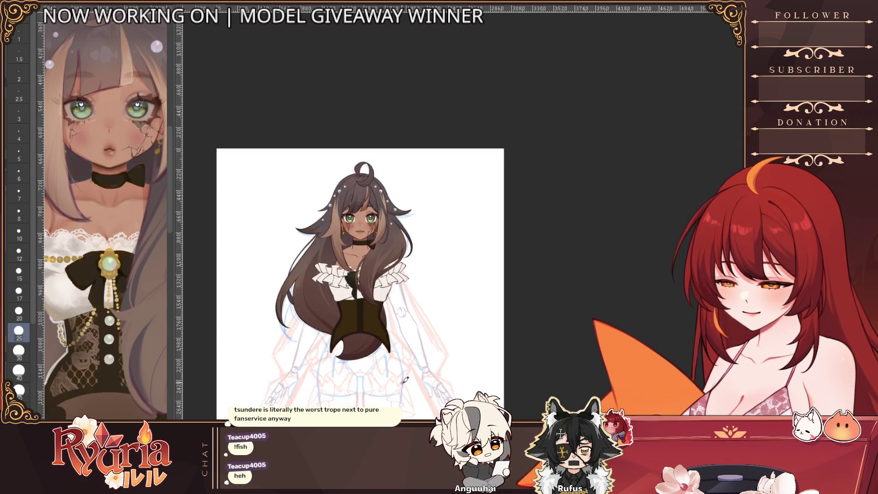
scroll(398, 397, "up", 1)
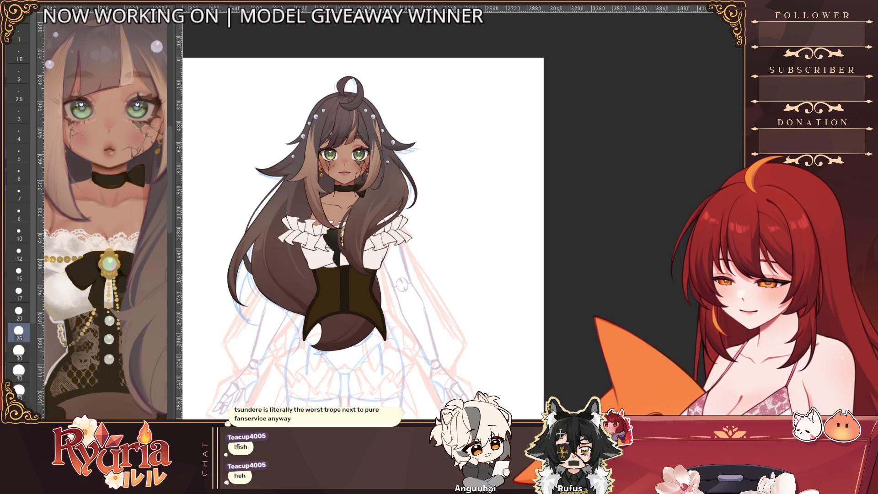
scroll(105, 219, "down", 2)
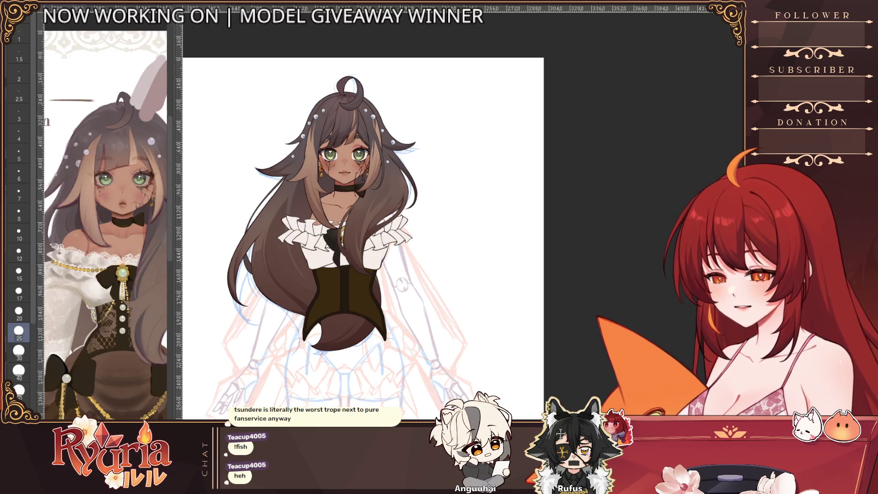
scroll(356, 317, "up", 5)
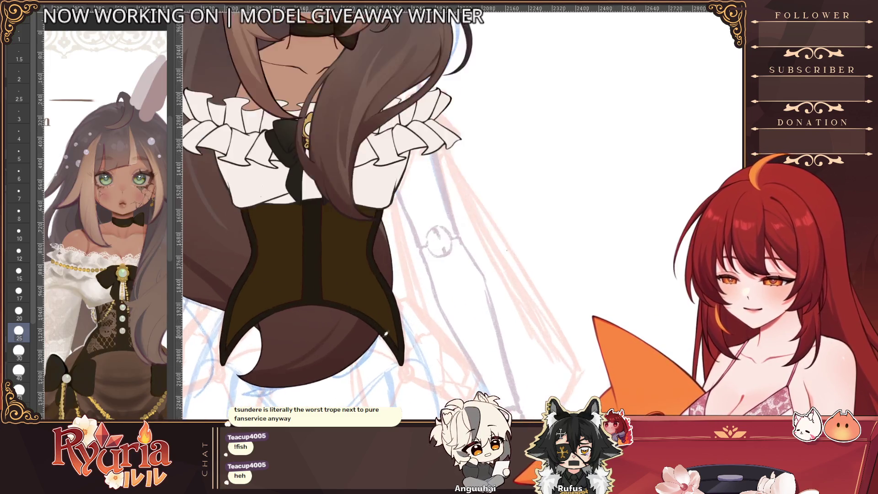
scroll(353, 274, "up", 2)
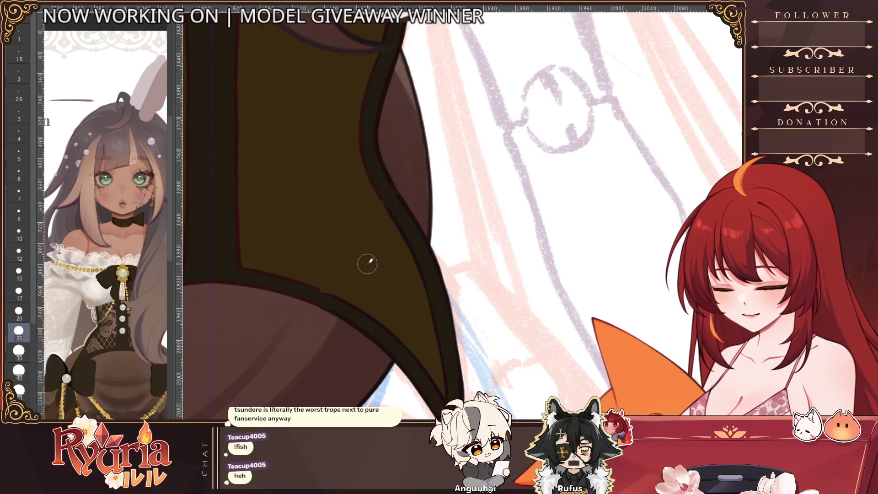
left_click_drag(364, 259, 418, 303)
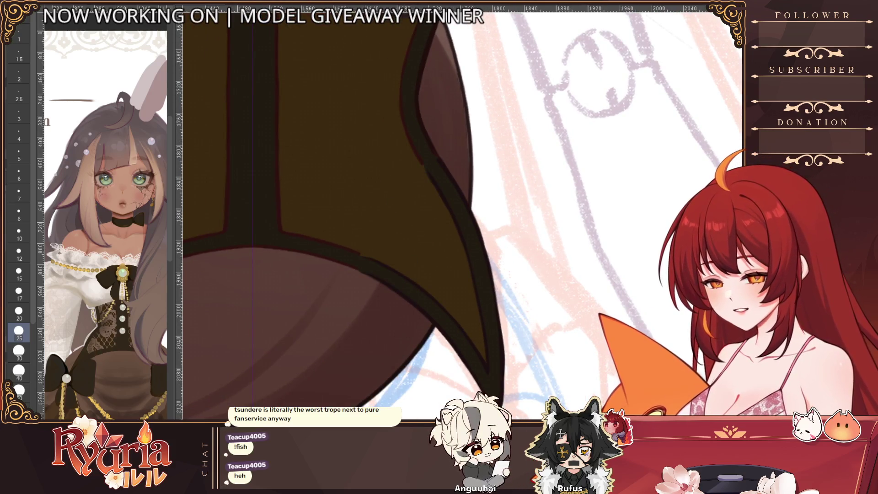
key("bracketleft")
key("bracketleft")
key("bracketleft")
key("bracketleft")
key("bracketleft")
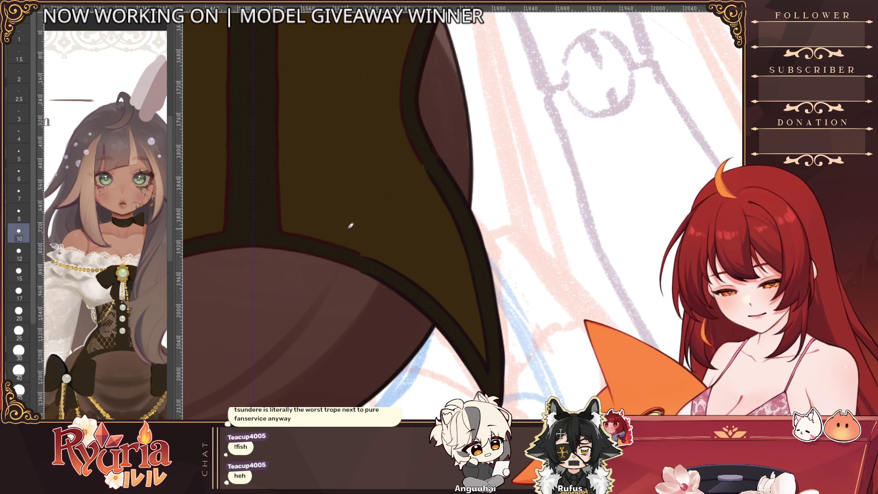
key("bracketleft")
key("bracketleft")
key("bracketleft")
key("bracketleft")
key("bracketleft")
key("bracketleft")
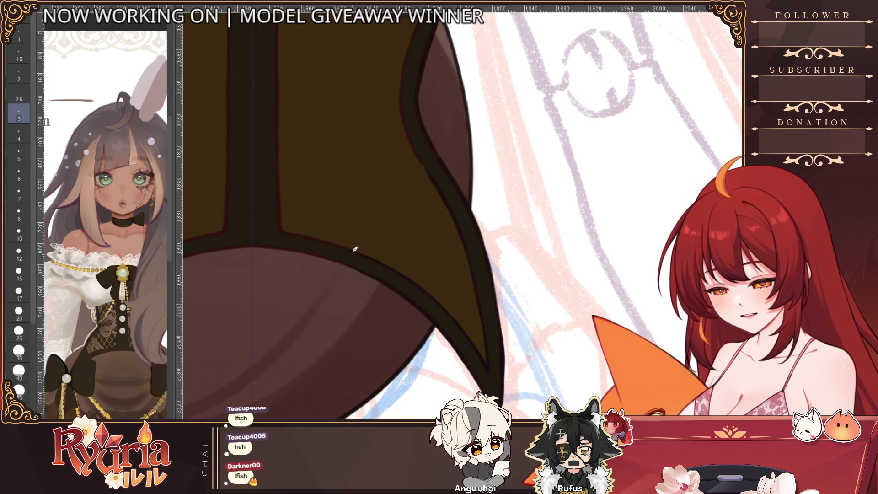
scroll(392, 250, "down", 2)
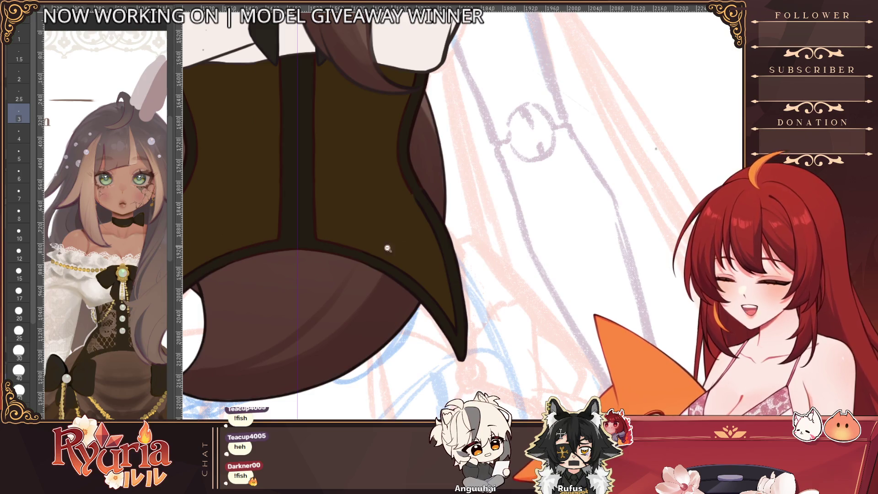
scroll(390, 247, "up", 2)
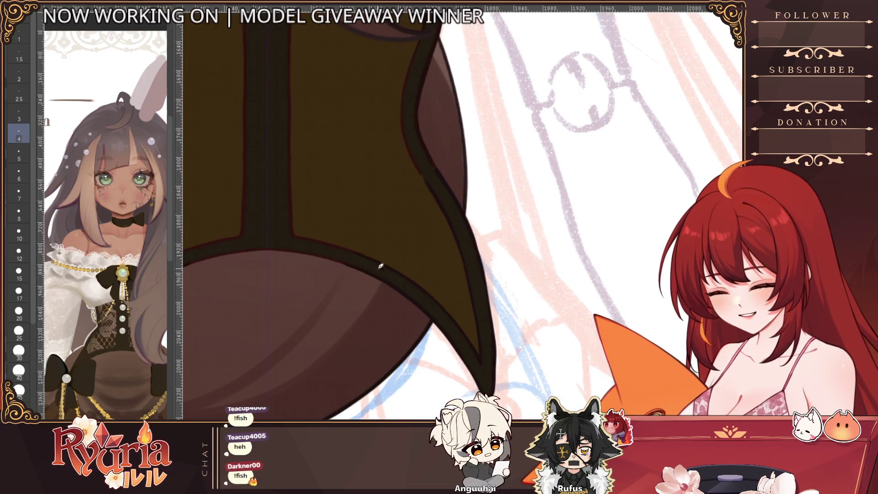
scroll(396, 268, "down", 2)
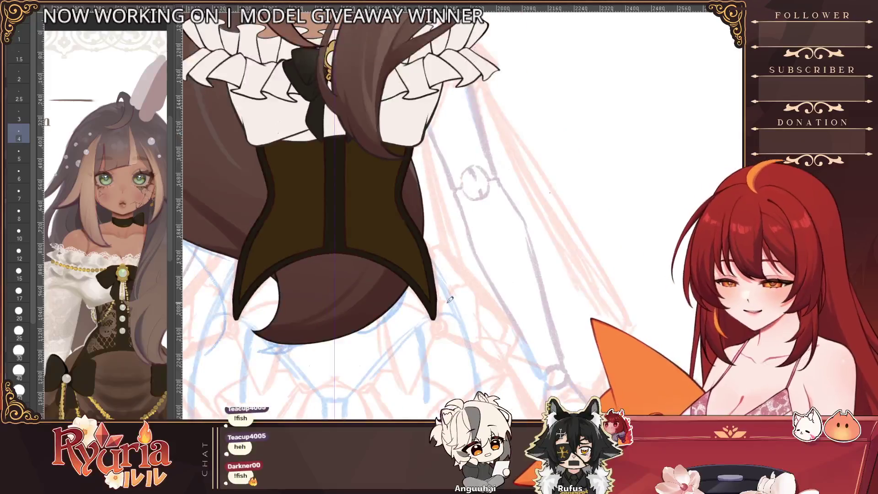
scroll(455, 303, "up", 5)
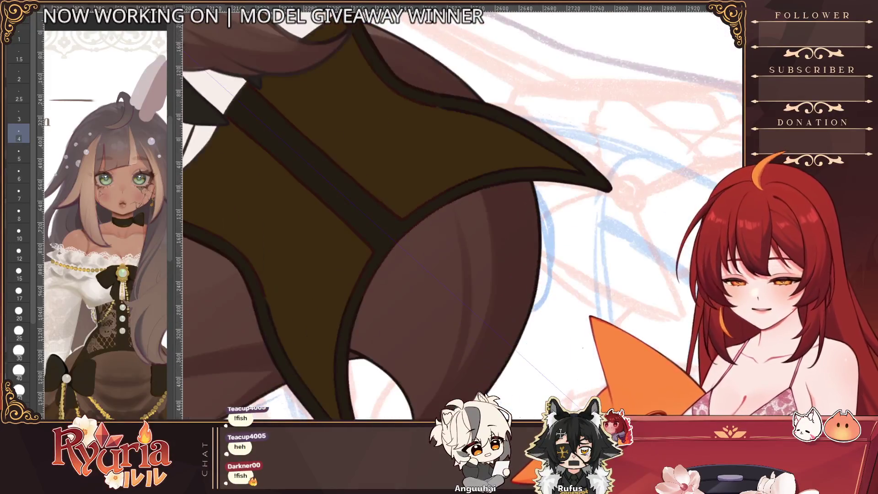
scroll(412, 220, "up", 1)
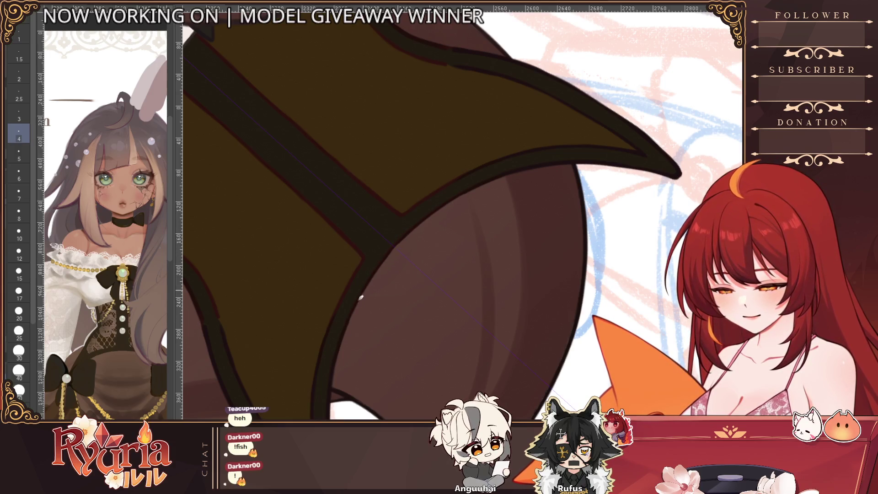
left_click_drag(337, 314, 406, 277)
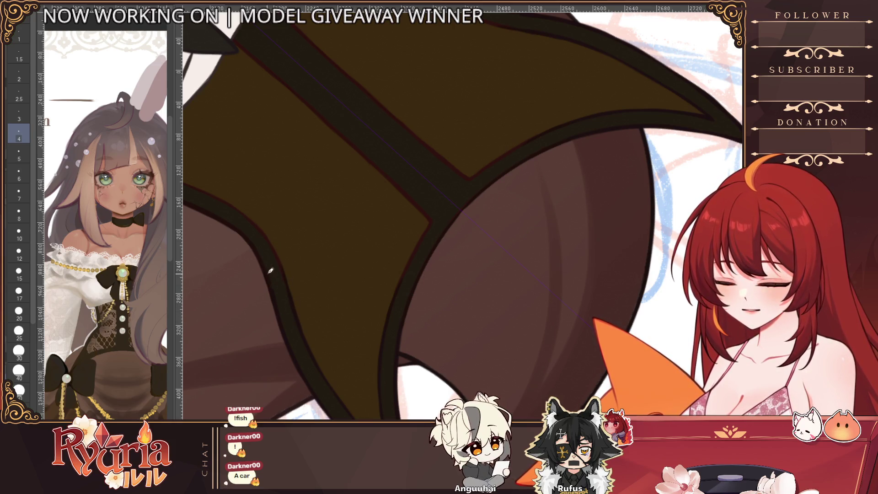
scroll(296, 353, "down", 3)
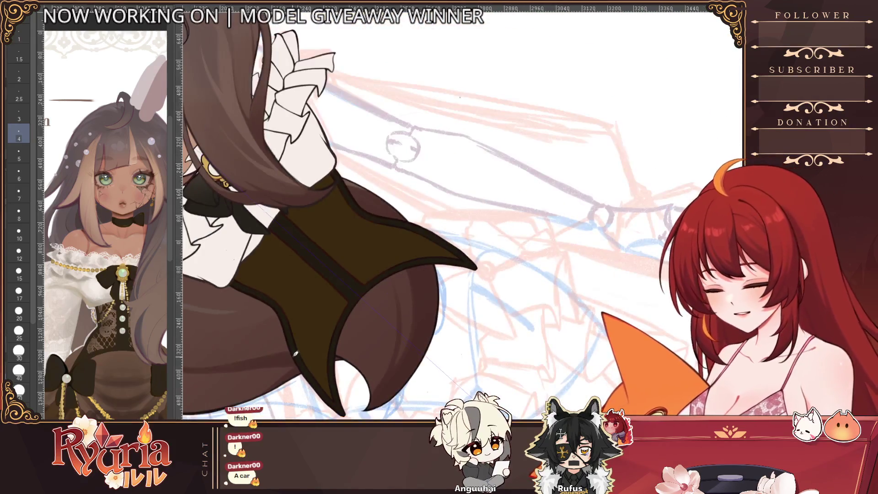
key("minus")
key("asciicircum")
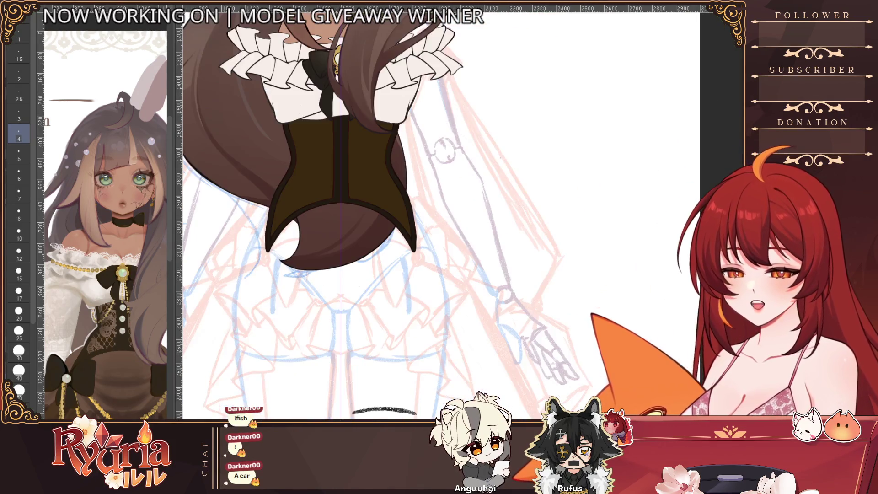
scroll(400, 268, "up", 4)
scroll(400, 267, "up", 2)
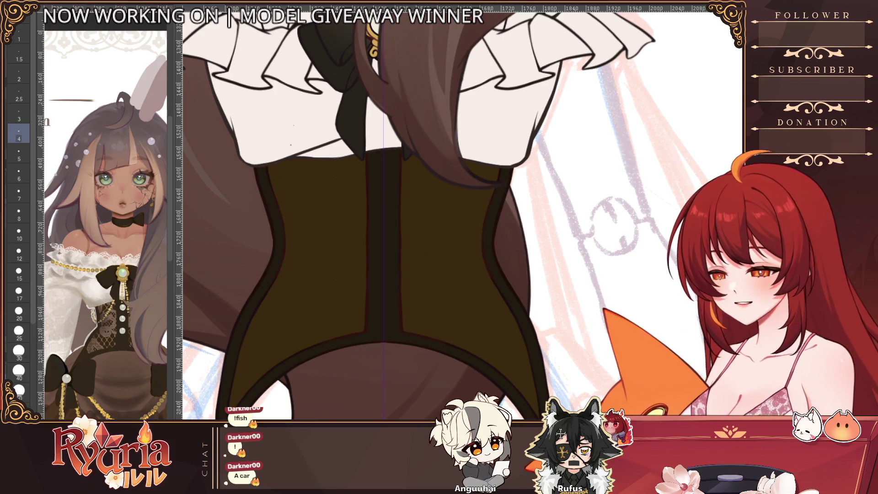
scroll(403, 321, "down", 5)
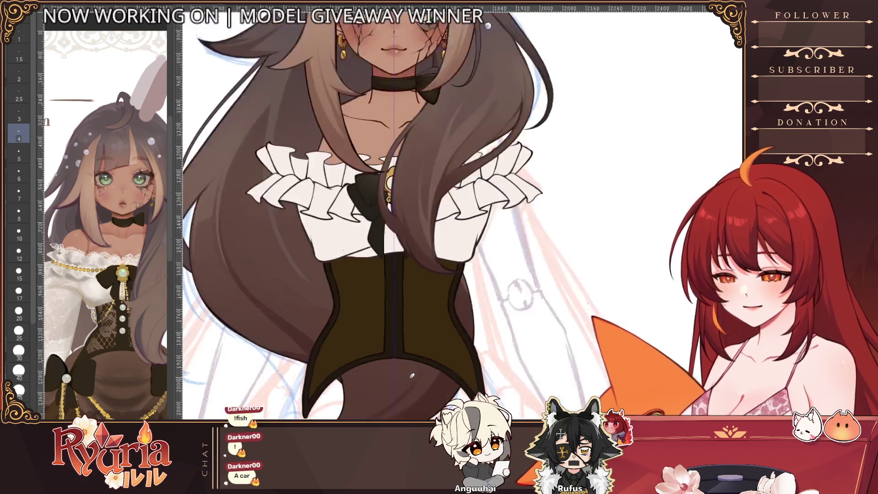
Step: Increase the brush size to 5
scroll(403, 322, "up", 2)
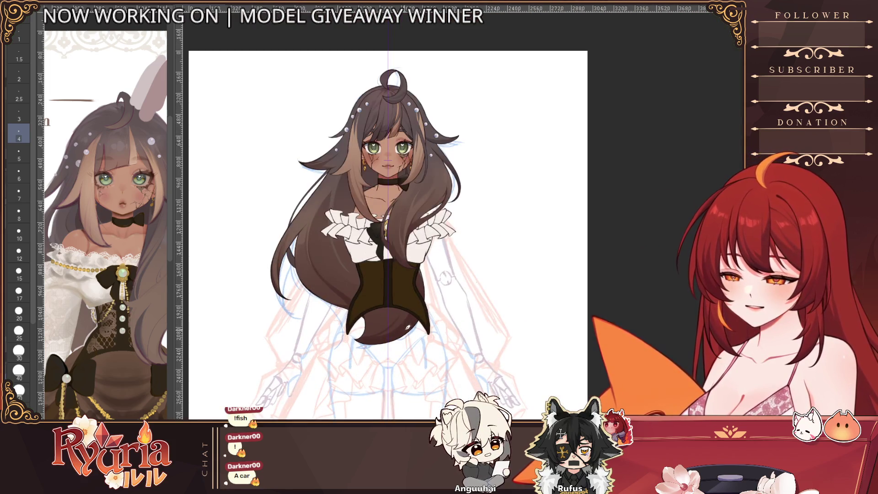
scroll(385, 197, "up", 3)
scroll(385, 198, "up", 4)
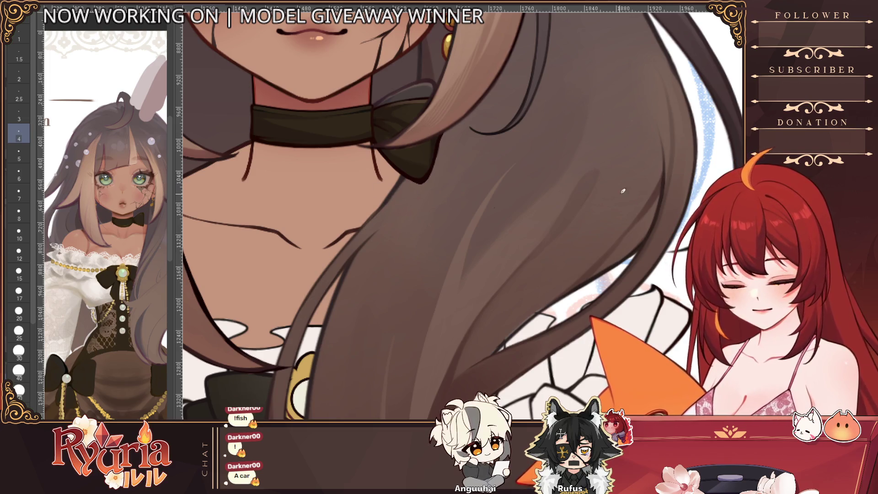
key("bracketright")
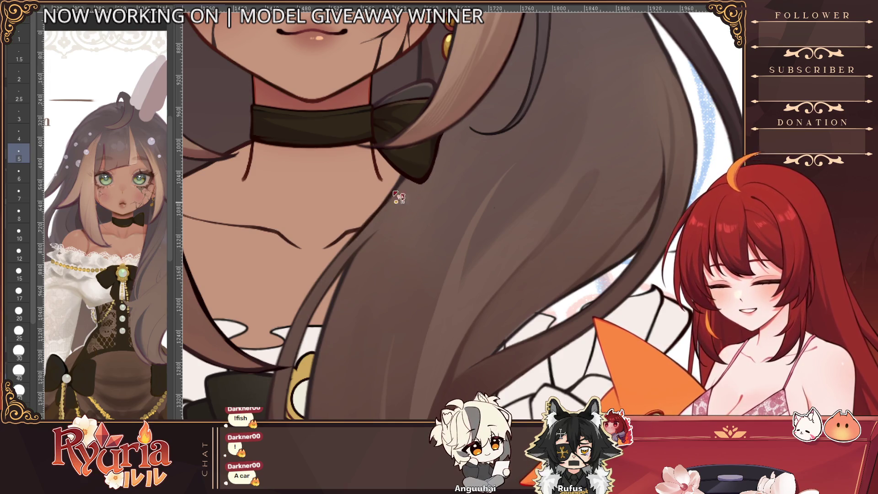
Step: Show the 3D Download folder's categories and pose models in the Material palette
scroll(370, 226, "down", 5)
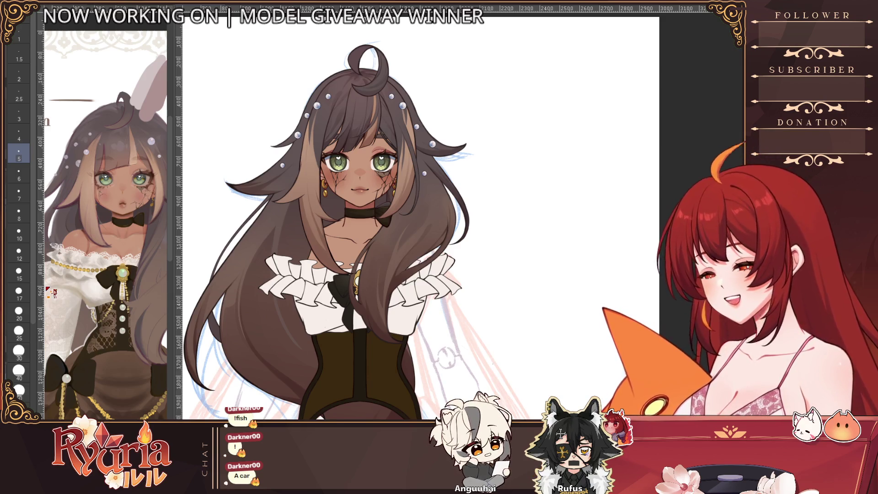
scroll(424, 377, "down", 3)
scroll(494, 394, "up", 3)
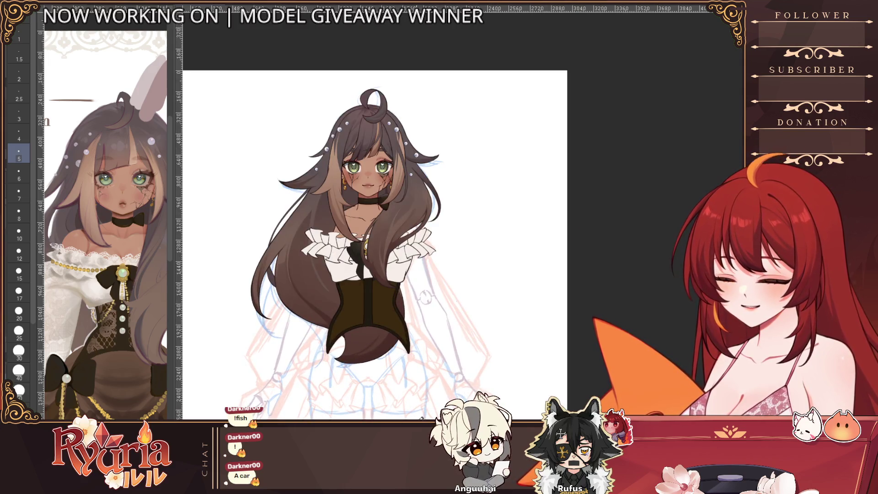
scroll(373, 242, "down", 1)
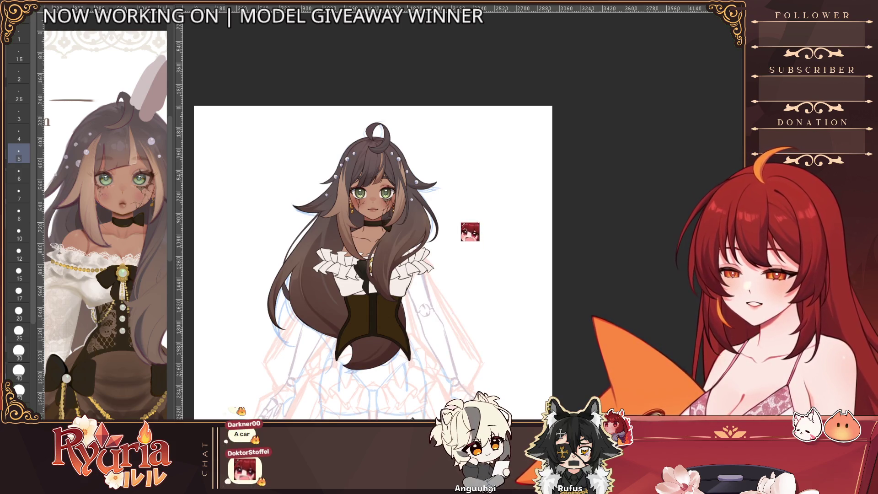
scroll(394, 393, "down", 2)
scroll(394, 393, "up", 3)
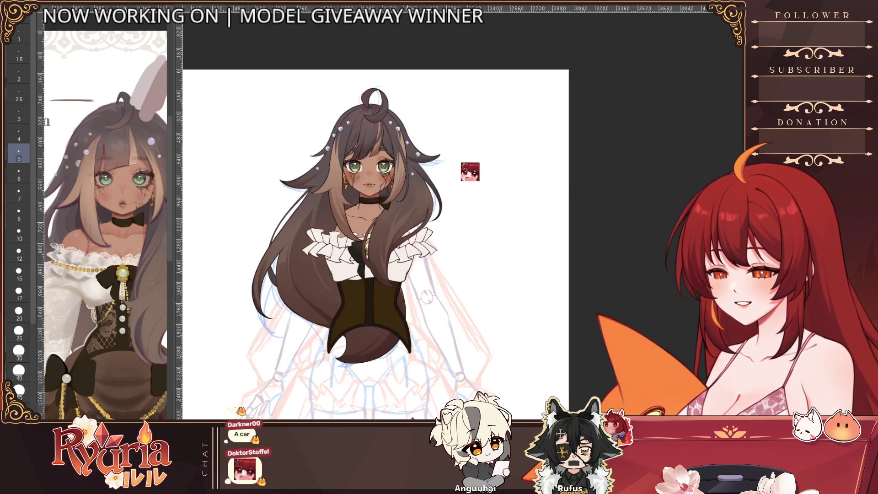
scroll(412, 418, "up", 2)
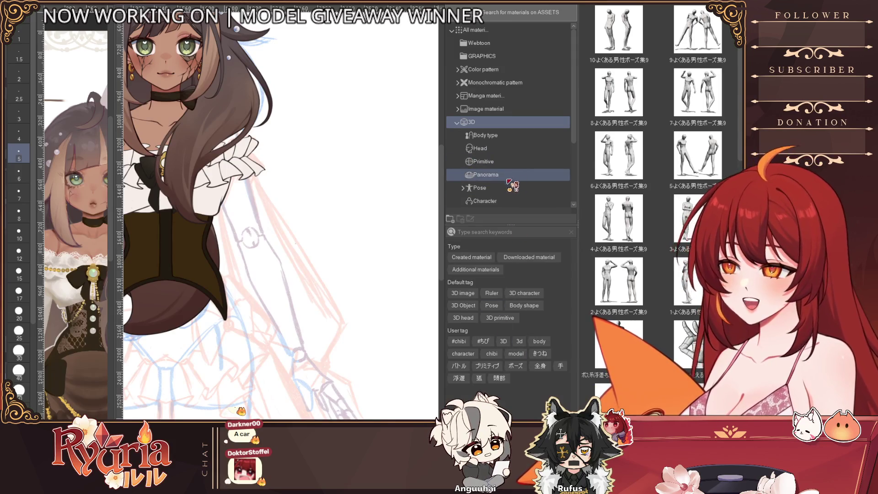
scroll(503, 142, "down", 3)
left_click(493, 187)
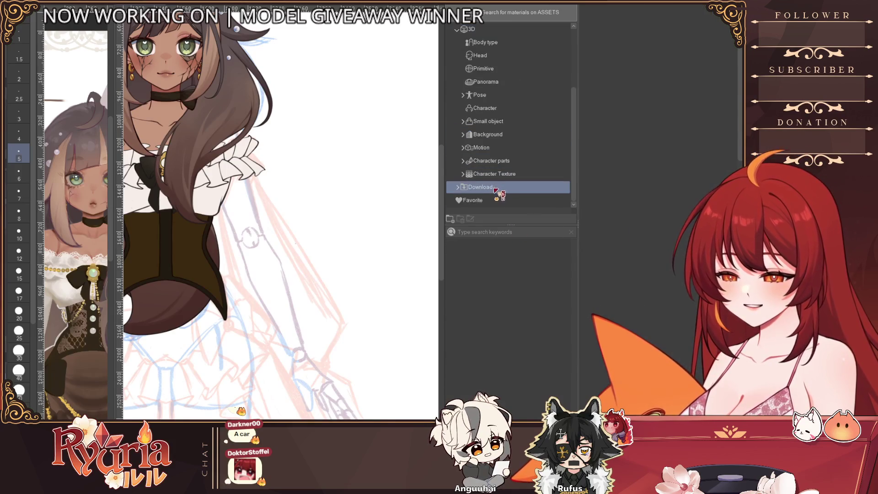